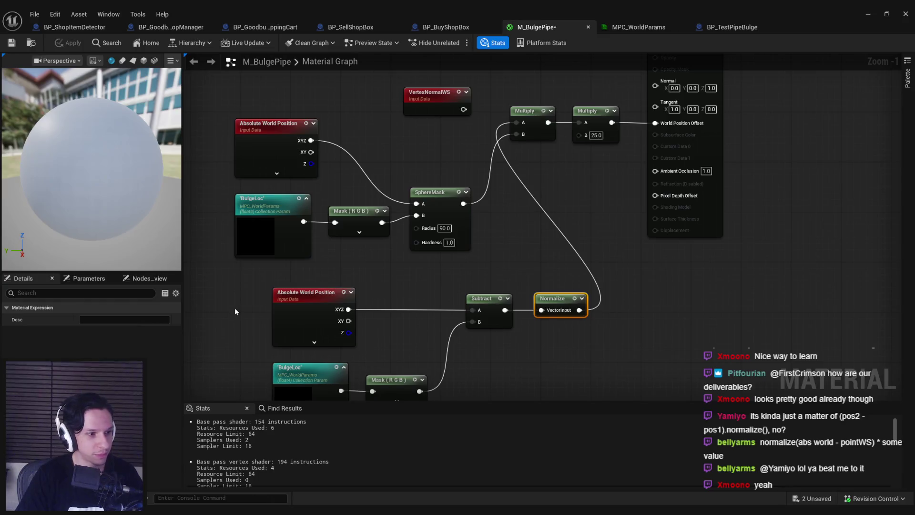
Delete the unused VertexNormalWS node from M_BulgePipe.
{"action": "scroll", "coordinate": [451, 286], "scroll_direction": "down", "scroll_amount": 1}
{"action": "left_click", "coordinate": [452, 136]}
{"action": "key", "text": "Delete"}
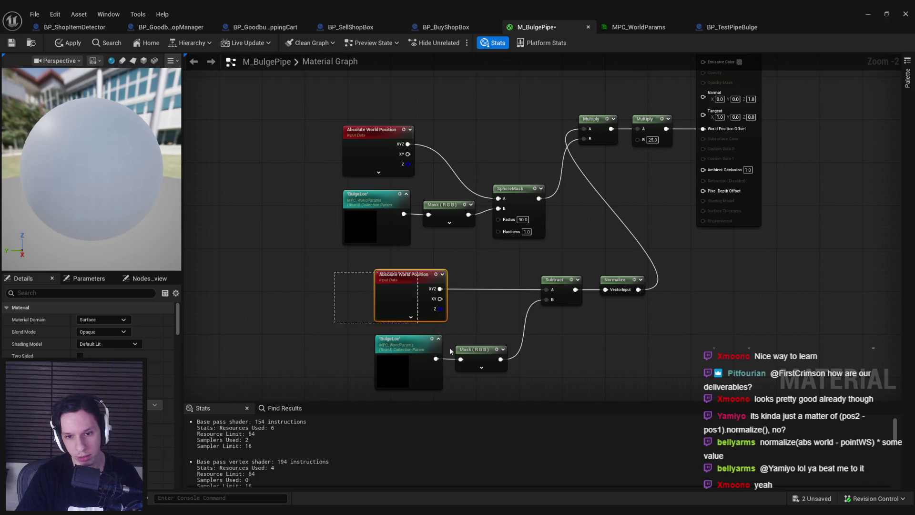
{"action": "left_click_drag", "start_coordinate": [450, 347], "coordinate": [478, 387]}
{"action": "left_click", "coordinate": [477, 386]}
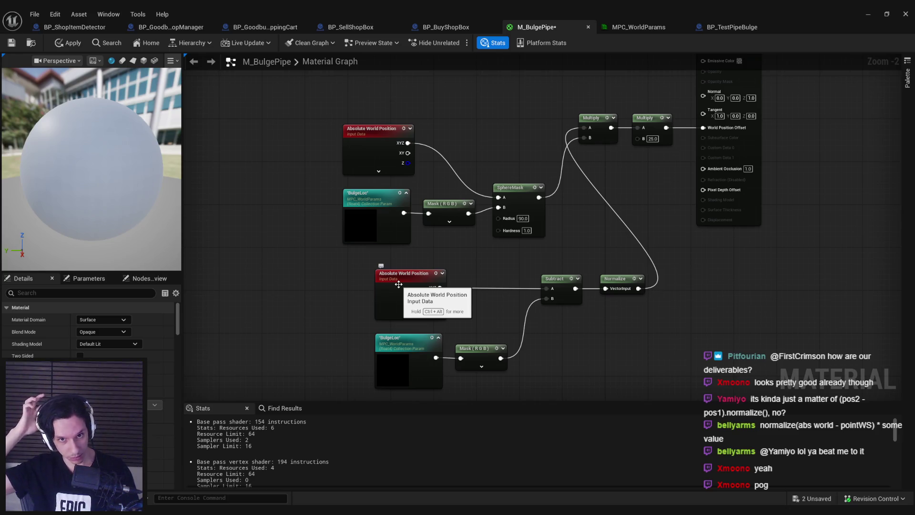
Move the lower five-node direction group up-left beside the sphere-mask chain and save.
{"action": "left_click", "coordinate": [398, 284]}
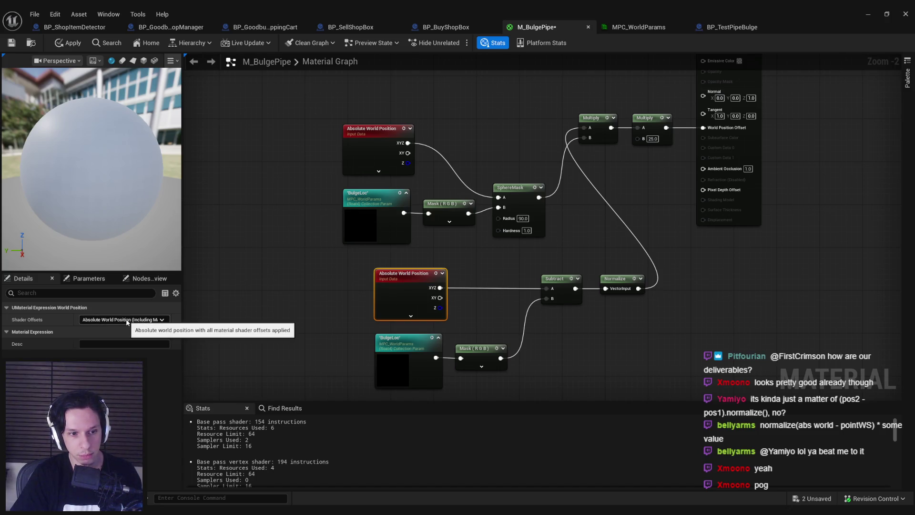
{"action": "left_click_drag", "start_coordinate": [342, 270], "coordinate": [619, 371]}
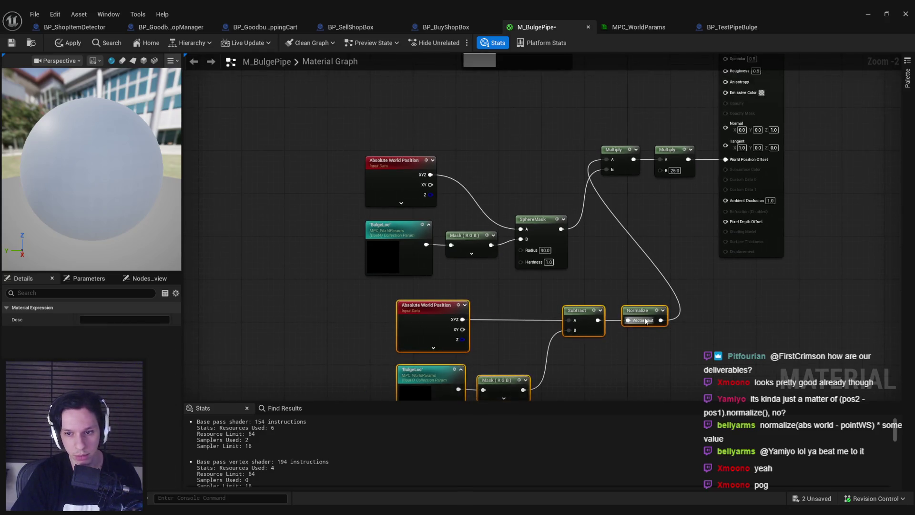
{"action": "mouse_move", "coordinate": [645, 312]}
{"action": "left_mouse_down"}
{"action": "mouse_move", "coordinate": [509, 141]}
{"action": "mouse_move", "coordinate": [412, 114]}
{"action": "left_mouse_up"}
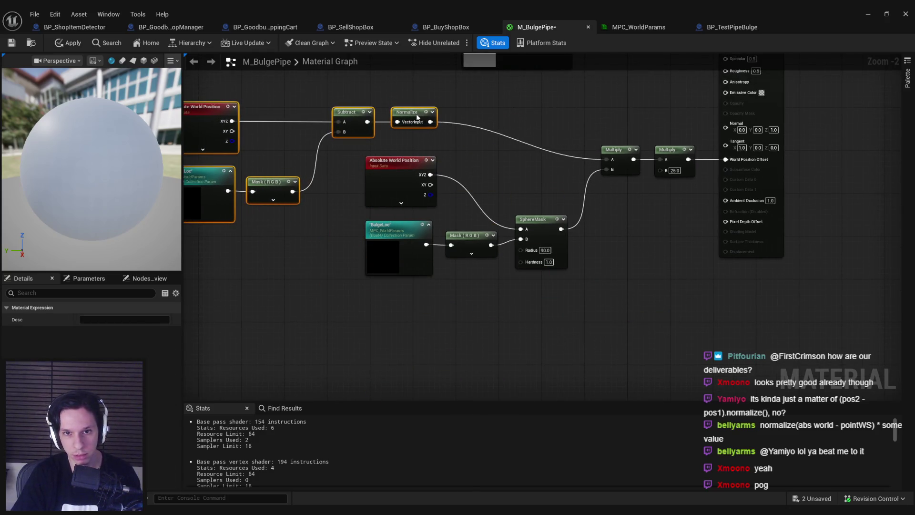
{"action": "left_click", "coordinate": [418, 141]}
{"action": "key", "text": "ctrl+s"}
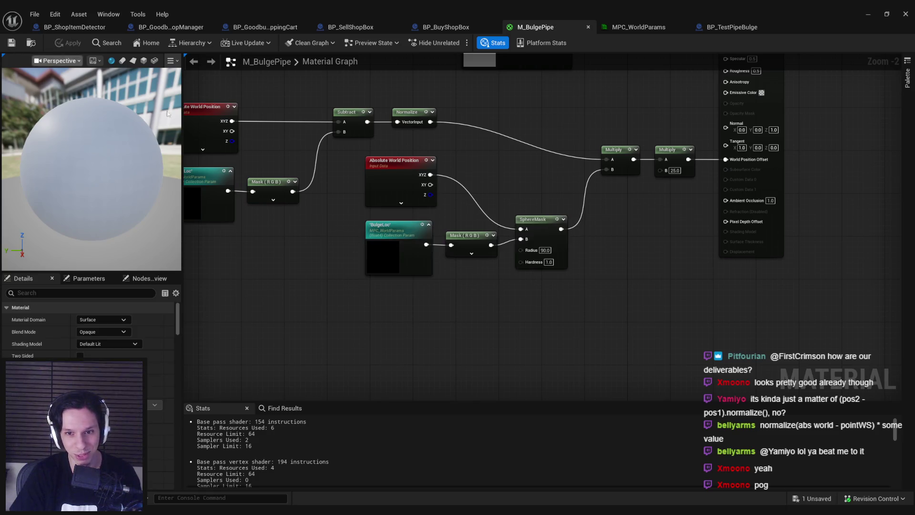
{"action": "key", "text": "Home"}
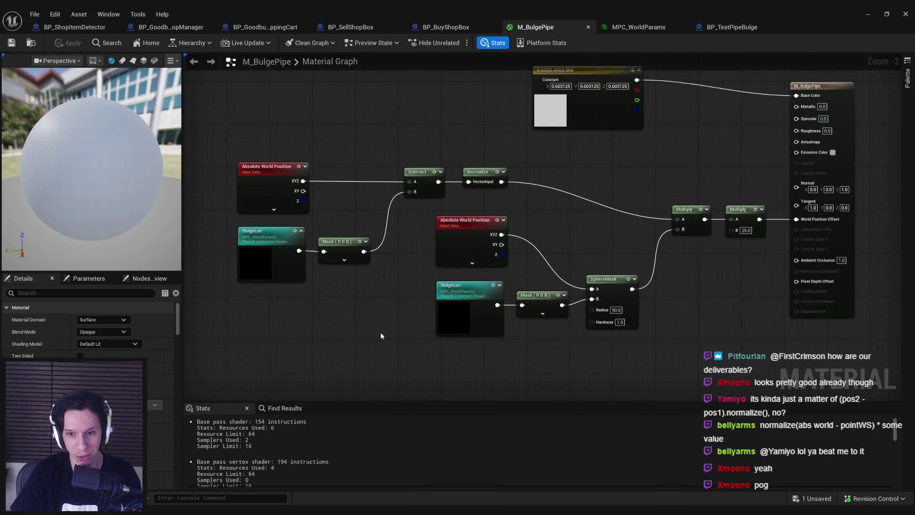
Save all, align BulgeLoc with Absolute World Position, and nudge Mask (RGB) right.
{"action": "key", "text": "ctrl+shift+s"}
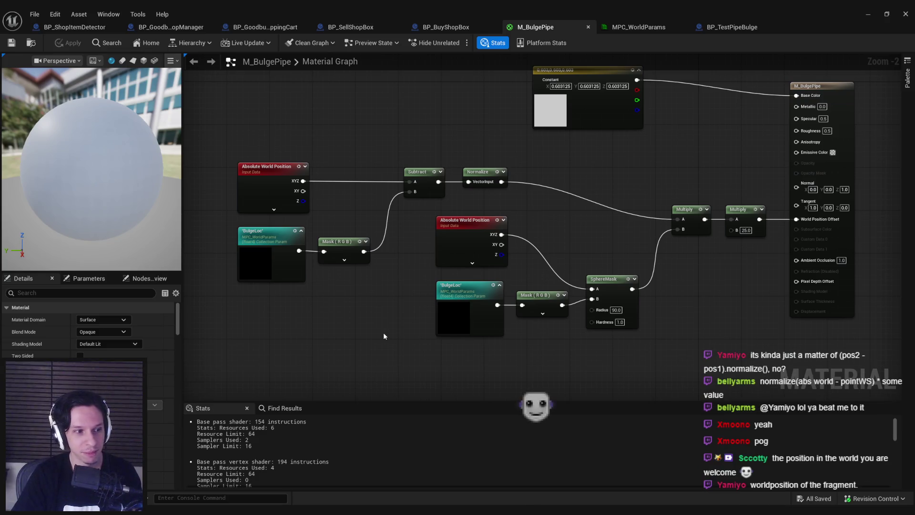
{"action": "scroll", "coordinate": [384, 336], "scroll_direction": "up", "scroll_amount": 1}
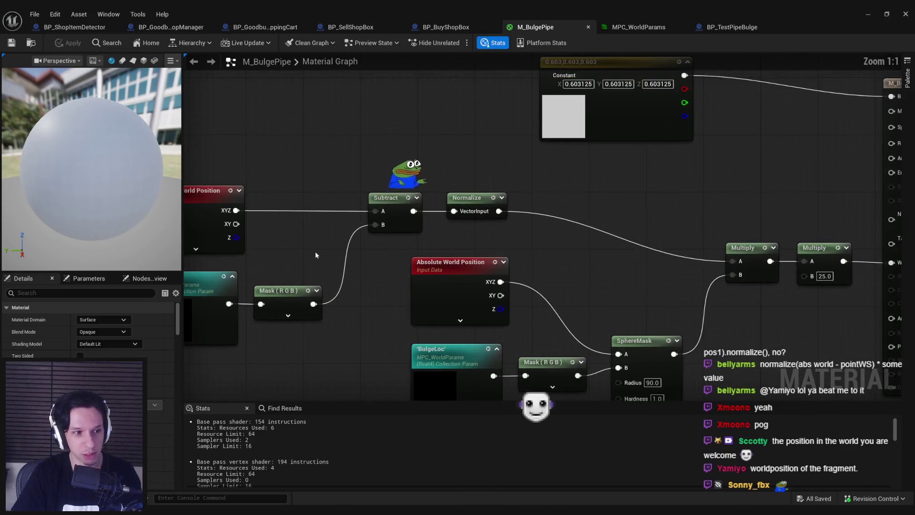
{"action": "mouse_move", "coordinate": [328, 293]}
{"action": "left_mouse_down"}
{"action": "mouse_move", "coordinate": [339, 213]}
{"action": "mouse_move", "coordinate": [470, 372]}
{"action": "left_mouse_up"}
{"action": "scroll", "coordinate": [376, 200], "scroll_direction": "up", "scroll_amount": 1}
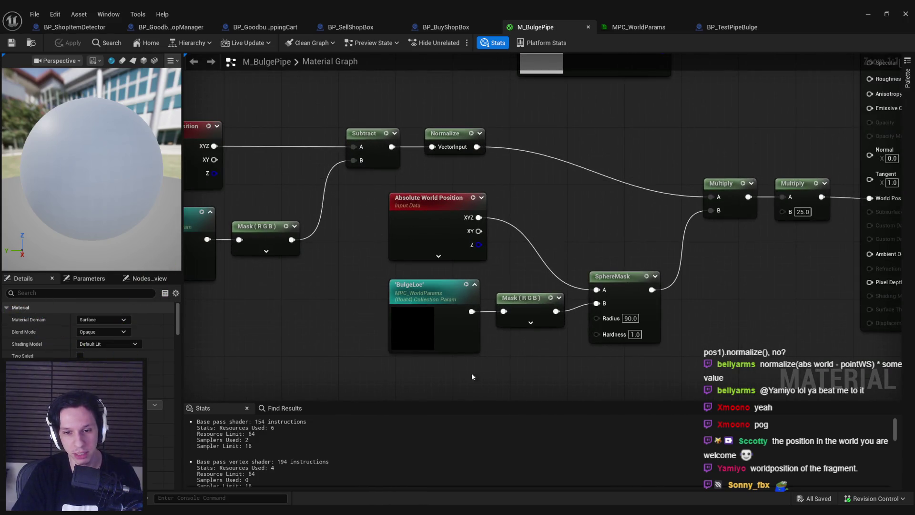
{"action": "key", "text": "shift+d"}
{"action": "left_click", "coordinate": [526, 356]}
{"action": "left_click_drag", "start_coordinate": [531, 307], "coordinate": [538, 308]}
{"action": "left_click", "coordinate": [518, 228]}
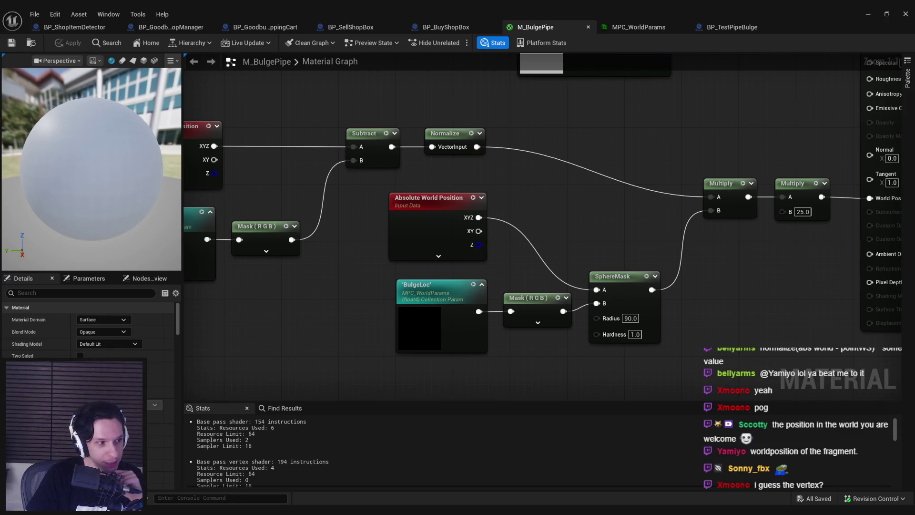
Review the tidied node network, then return to the GameWorldLevel editor.
{"action": "scroll", "coordinate": [302, 284], "scroll_direction": "down", "scroll_amount": 3}
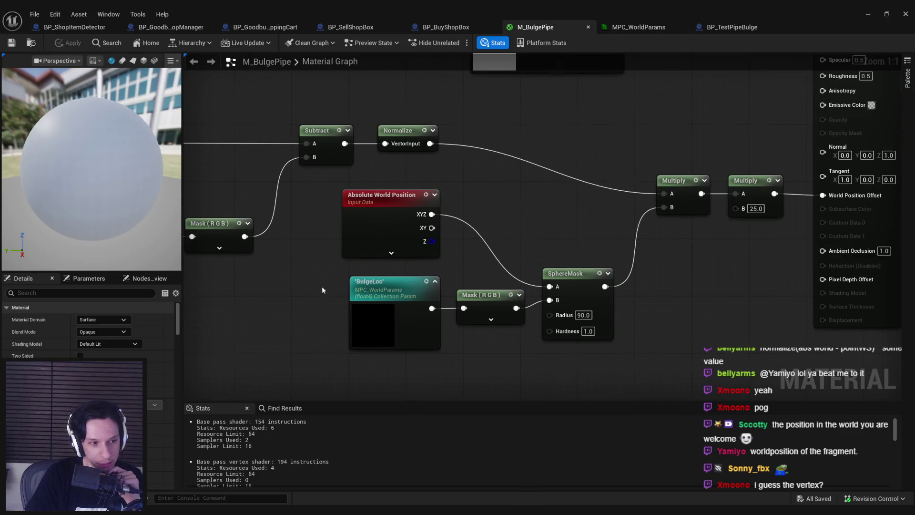
{"action": "scroll", "coordinate": [405, 223], "scroll_direction": "up", "scroll_amount": 3}
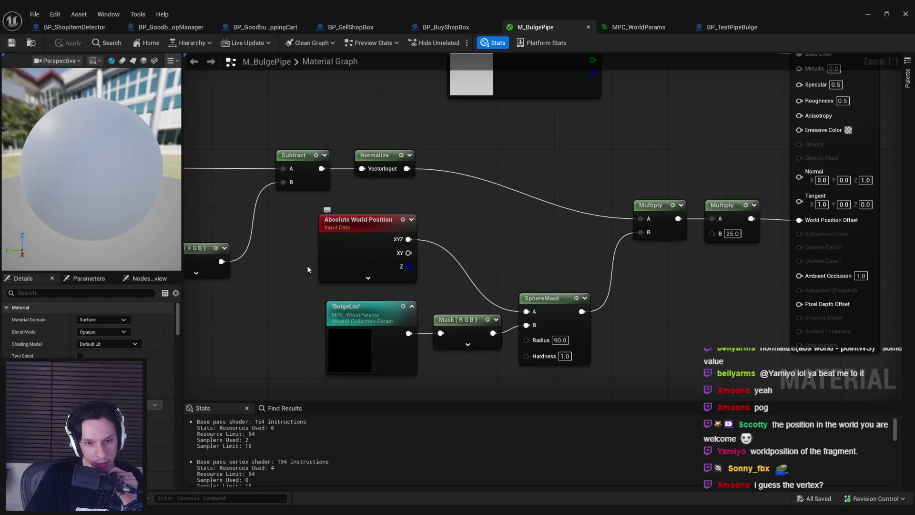
{"action": "scroll", "coordinate": [405, 250], "scroll_direction": "down", "scroll_amount": 2}
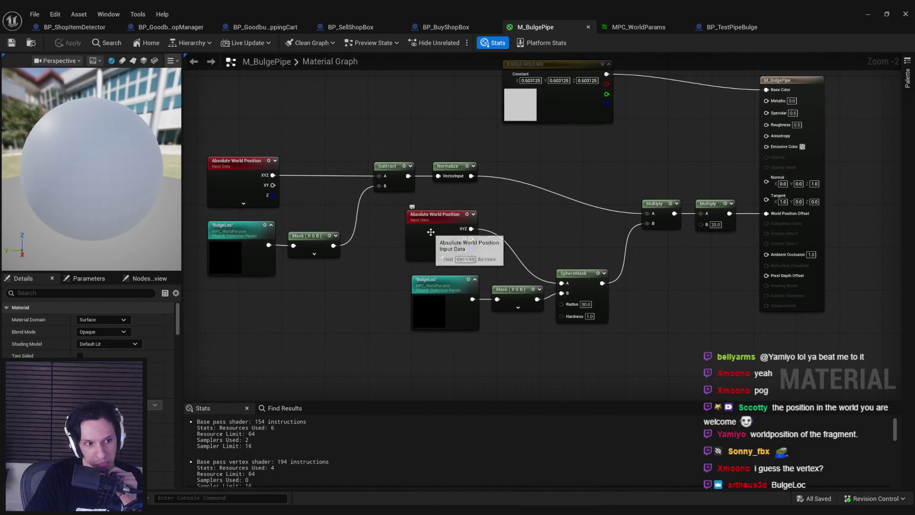
{"action": "left_click_drag", "start_coordinate": [375, 268], "coordinate": [313, 310]}
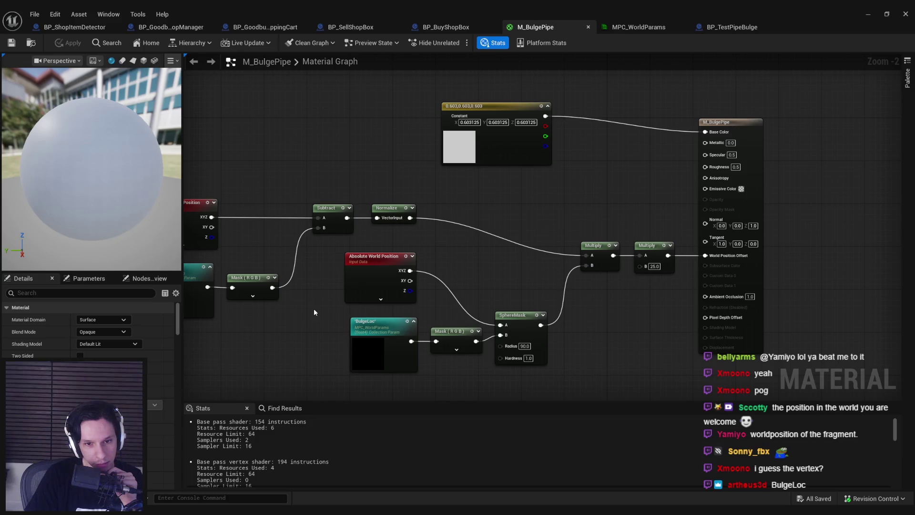
{"action": "scroll", "coordinate": [315, 308], "scroll_direction": "up", "scroll_amount": 1}
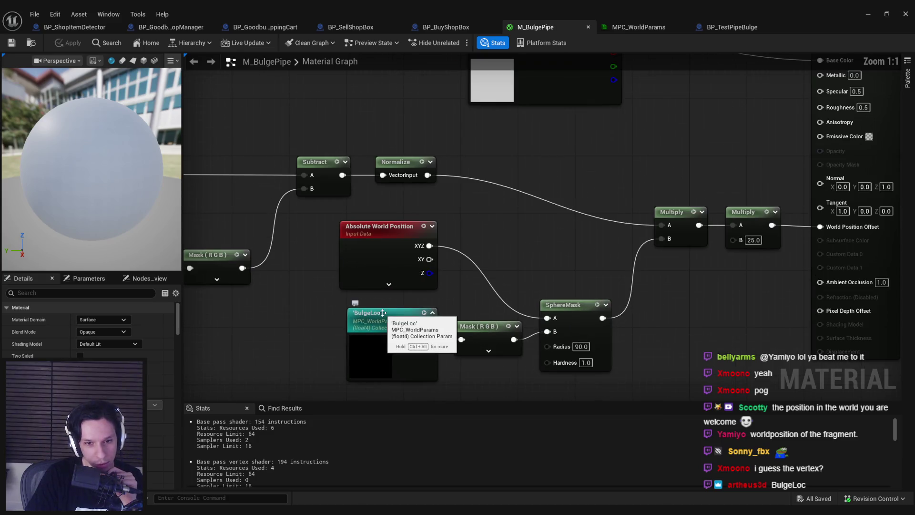
{"action": "scroll", "coordinate": [322, 316], "scroll_direction": "up", "scroll_amount": 1}
{"action": "scroll", "coordinate": [348, 302], "scroll_direction": "down", "scroll_amount": 2}
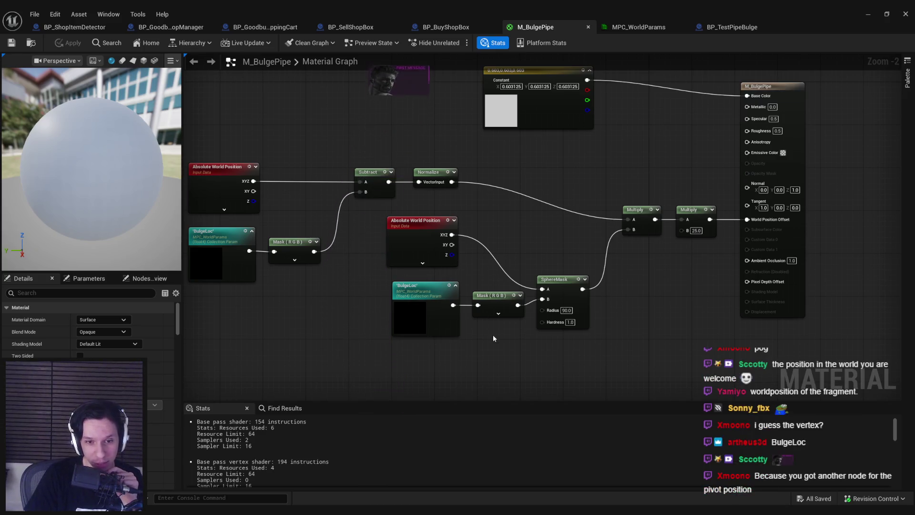
{"action": "left_click_drag", "start_coordinate": [359, 313], "coordinate": [296, 346]}
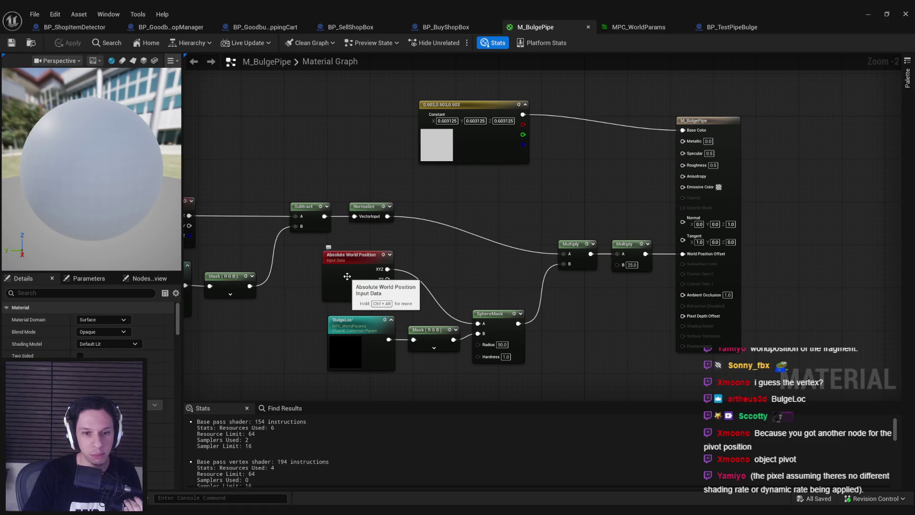
{"action": "left_click", "coordinate": [868, 13]}
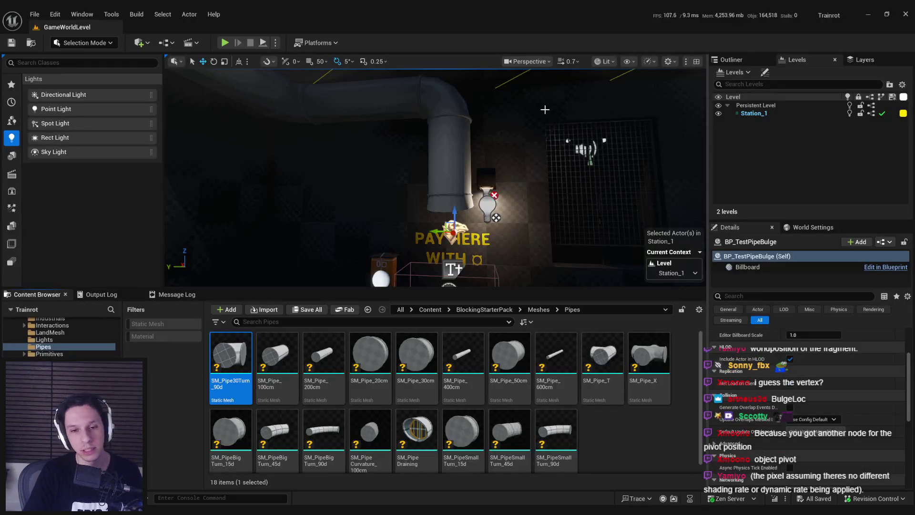
Slide BP_TestPipeBulge up the pipe and open BP_BuyShopBox in the Blueprint Editor.
{"action": "mouse_move", "coordinate": [444, 222]}
{"action": "left_mouse_down"}
{"action": "mouse_move", "coordinate": [420, 90]}
{"action": "mouse_move", "coordinate": [310, 88]}
{"action": "mouse_move", "coordinate": [424, 134]}
{"action": "mouse_move", "coordinate": [414, 190]}
{"action": "mouse_move", "coordinate": [420, 222]}
{"action": "mouse_move", "coordinate": [431, 217]}
{"action": "mouse_move", "coordinate": [416, 227]}
{"action": "left_mouse_up"}
{"action": "left_click", "coordinate": [430, 309]}
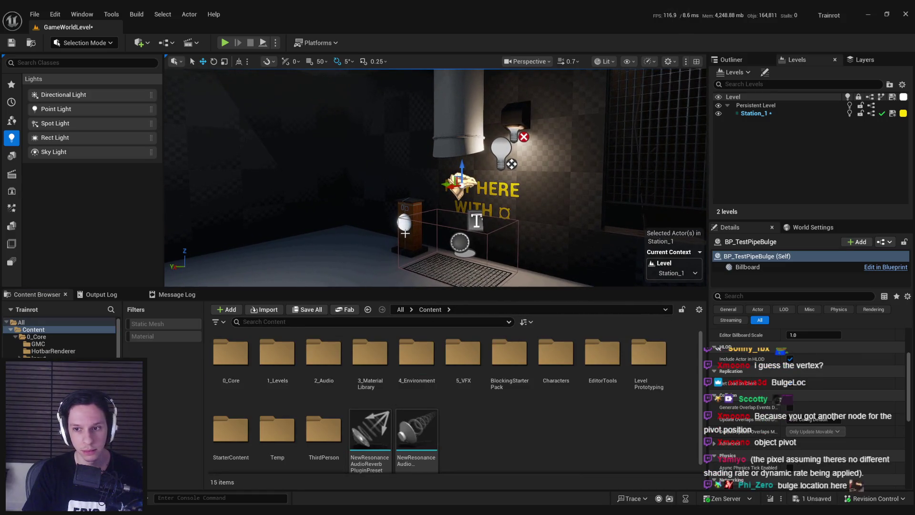
{"action": "left_click", "coordinate": [403, 223]}
{"action": "left_click_drag", "start_coordinate": [463, 234], "coordinate": [463, 233]}
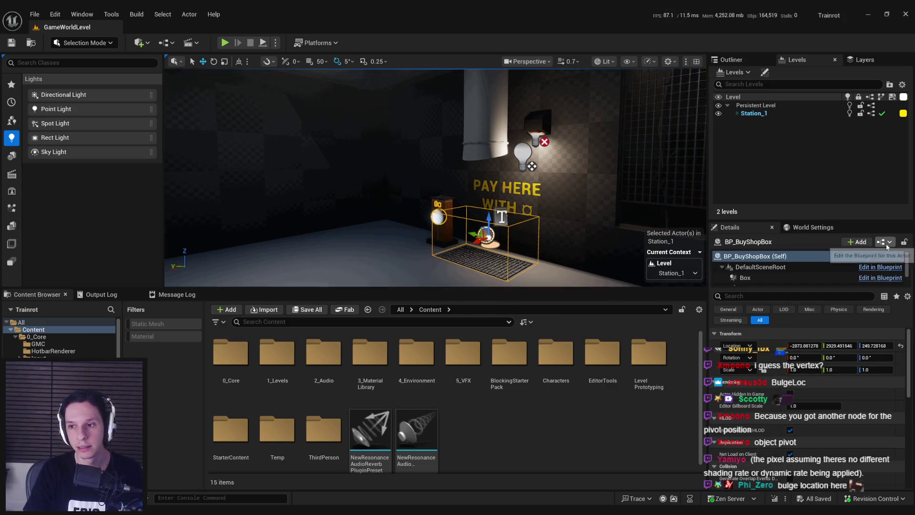
{"action": "left_click", "coordinate": [883, 242]}
{"action": "left_click", "coordinate": [805, 267]}
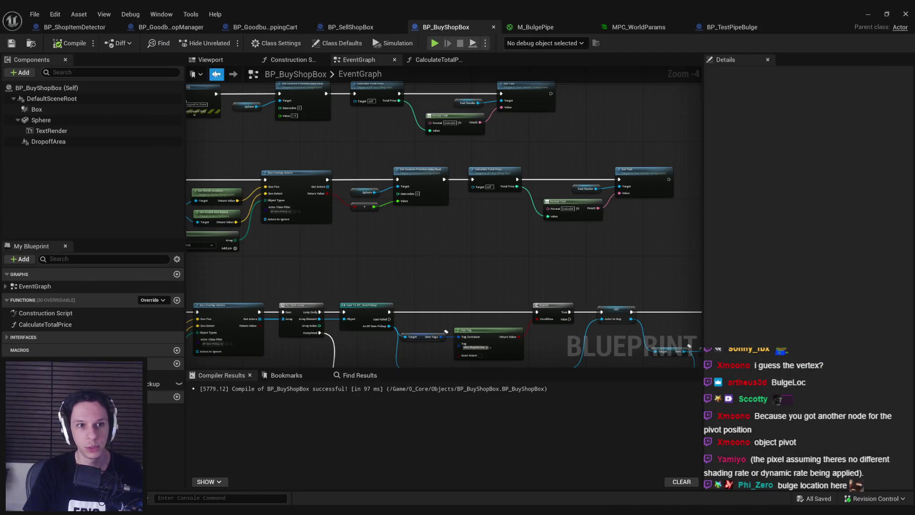
Add a component named Spline to BP_BuyShopBox, compile, save, and return to the level.
{"action": "left_click", "coordinate": [33, 73]}
{"action": "type", "text": "splin"}
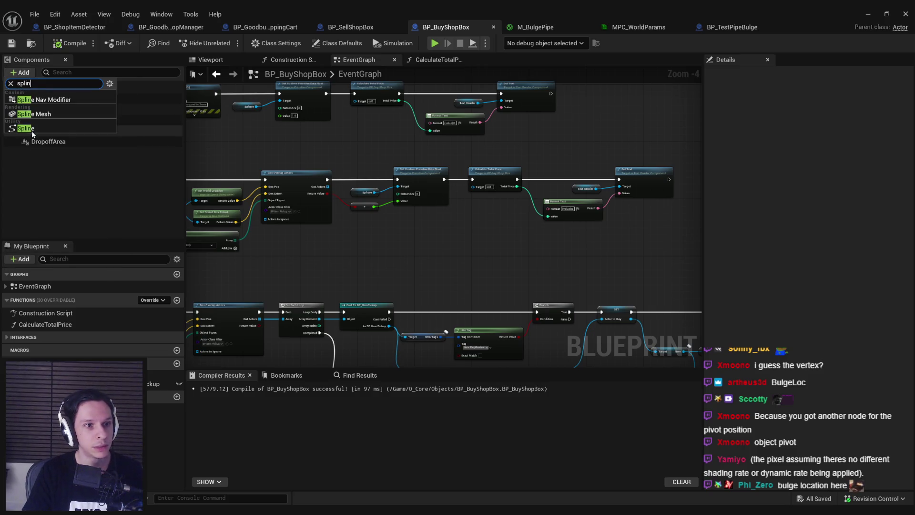
{"action": "left_click", "coordinate": [31, 130]}
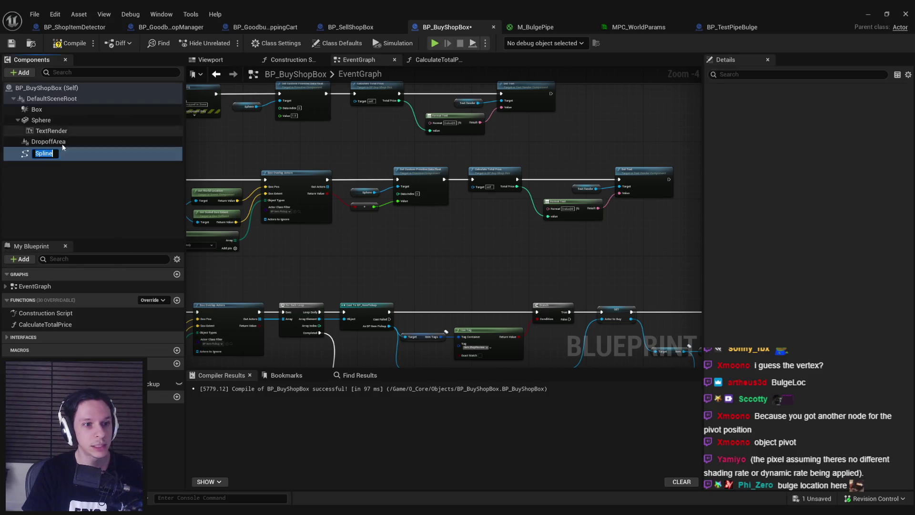
{"action": "key", "text": "Return"}
{"action": "left_click", "coordinate": [53, 152]}
{"action": "left_click", "coordinate": [69, 43]}
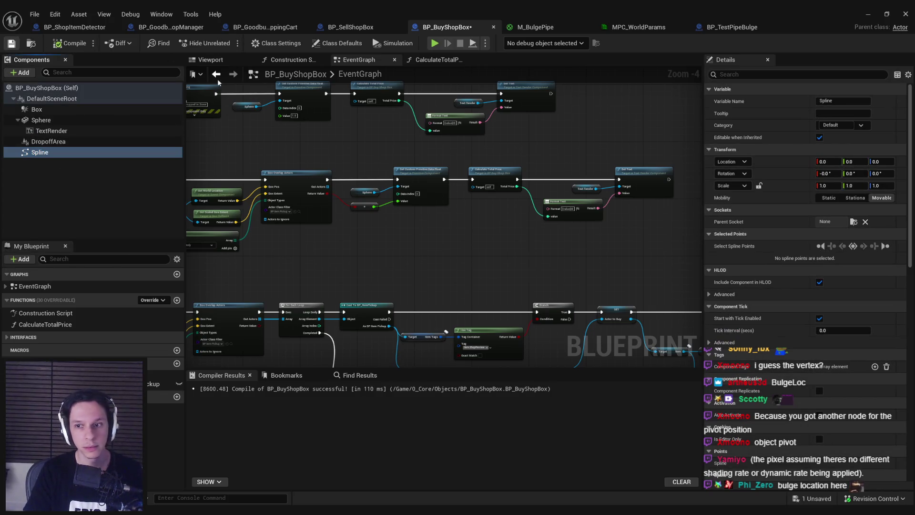
{"action": "key", "text": "ctrl+s"}
{"action": "left_click", "coordinate": [867, 15]}
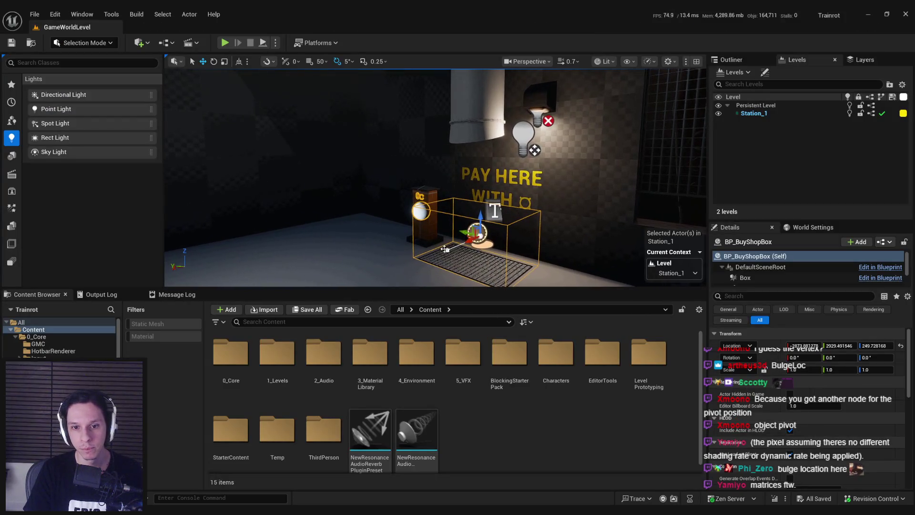
Raise the shop box's Spline along Z and rotate it 90° to point upward.
{"action": "left_click", "coordinate": [523, 242]}
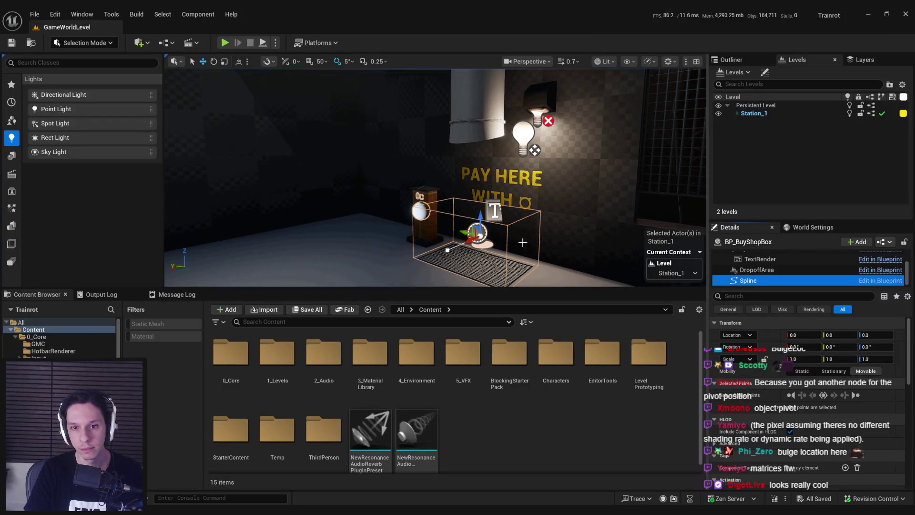
{"action": "left_click_drag", "start_coordinate": [481, 219], "coordinate": [482, 163]}
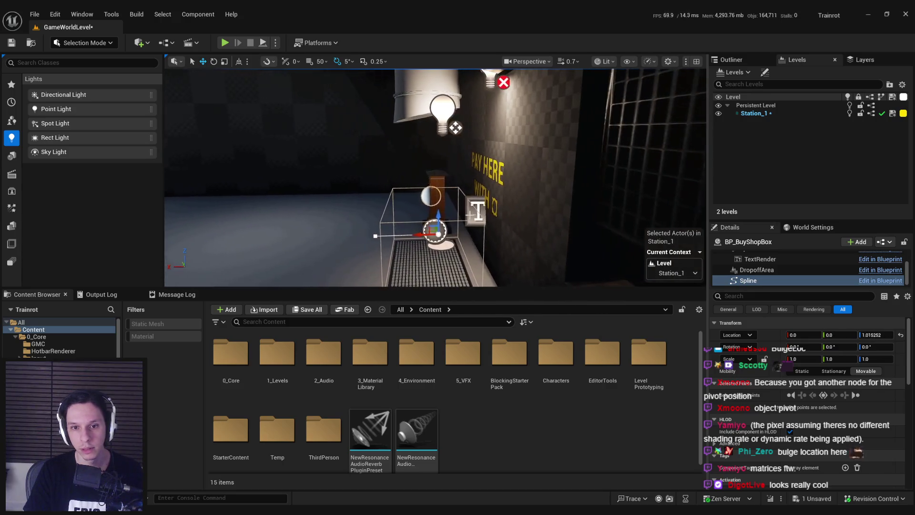
{"action": "key", "text": "e"}
{"action": "left_click_drag", "start_coordinate": [450, 211], "coordinate": [451, 228]}
{"action": "key", "text": "w"}
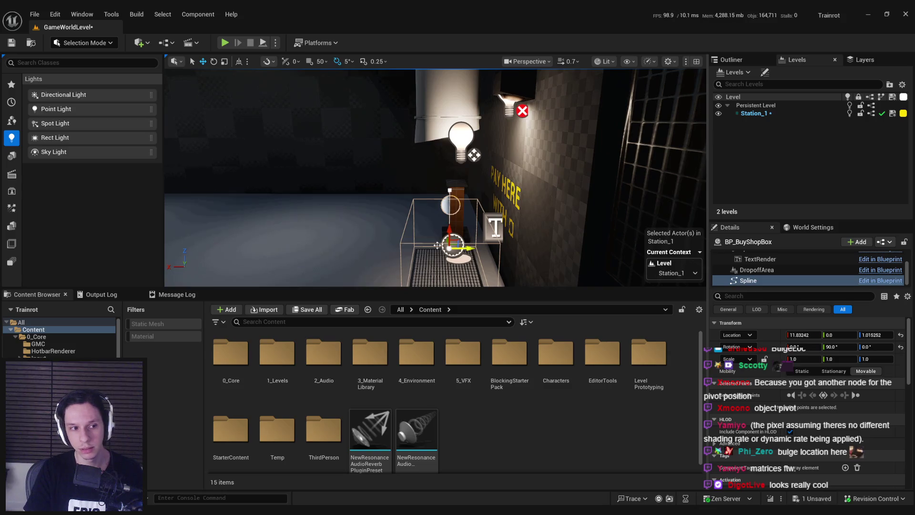
Lift the spline's end point up into the pipe and select the point at the bend.
{"action": "mouse_move", "coordinate": [437, 244]}
{"action": "left_mouse_down"}
{"action": "mouse_move", "coordinate": [421, 199]}
{"action": "mouse_move", "coordinate": [437, 140]}
{"action": "left_mouse_up"}
{"action": "left_click", "coordinate": [436, 197]}
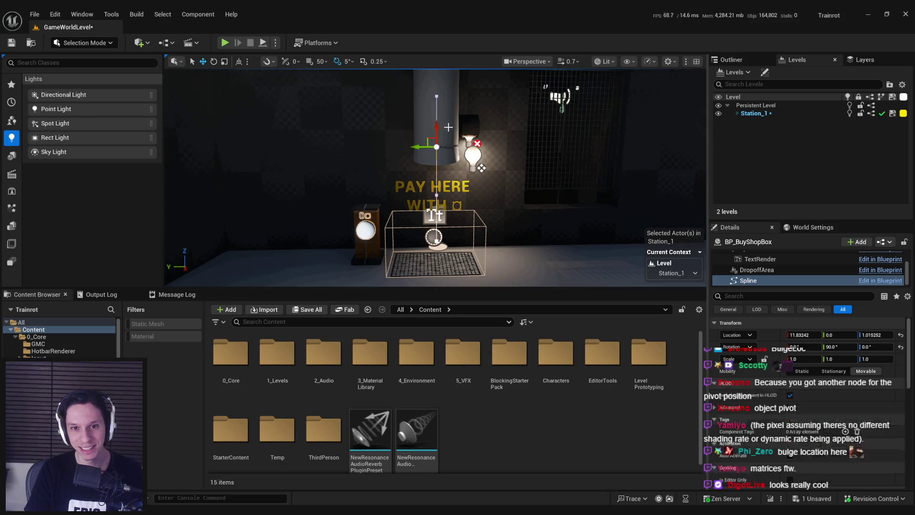
{"action": "key", "text": "f"}
{"action": "left_click_drag", "start_coordinate": [442, 172], "coordinate": [442, 102]}
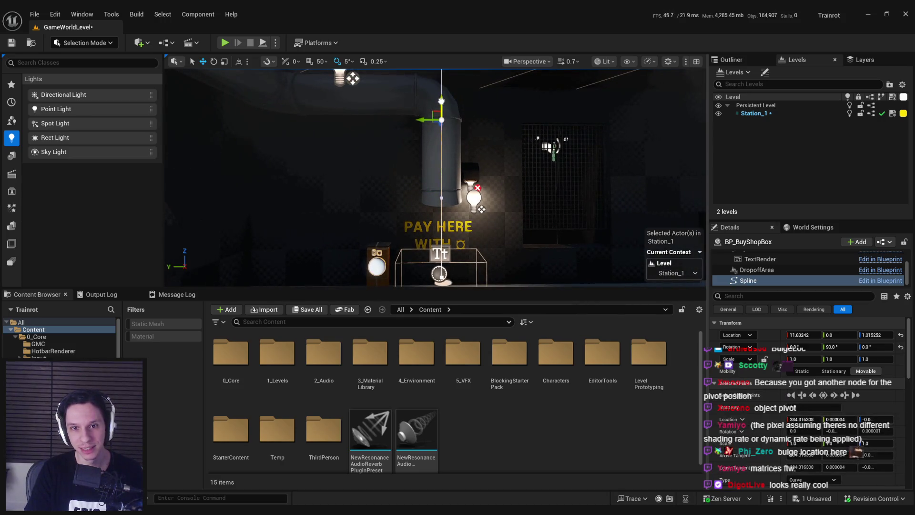
{"action": "scroll", "coordinate": [466, 125], "scroll_direction": "up", "scroll_amount": 3}
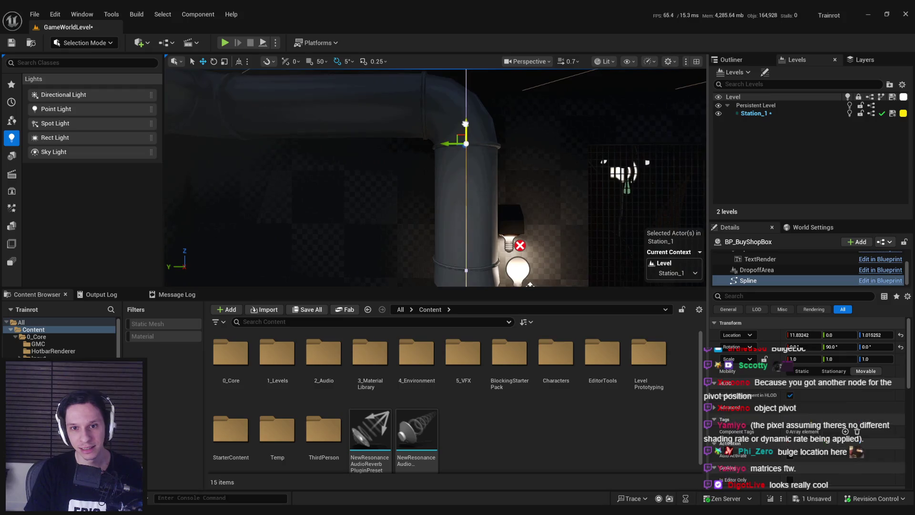
{"action": "left_click", "coordinate": [416, 101]}
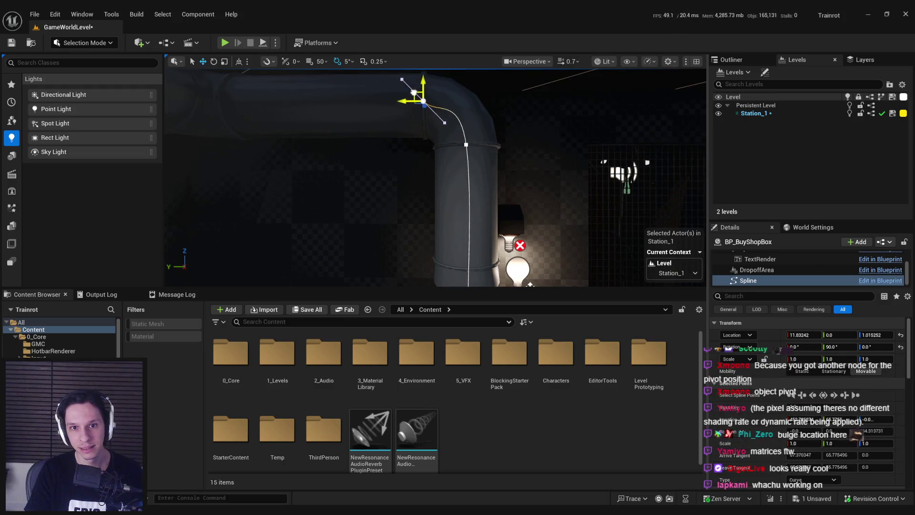
Inspect the bend point down the pipe and undo an accidental point move.
{"action": "left_click_drag", "start_coordinate": [416, 101], "coordinate": [283, 71]}
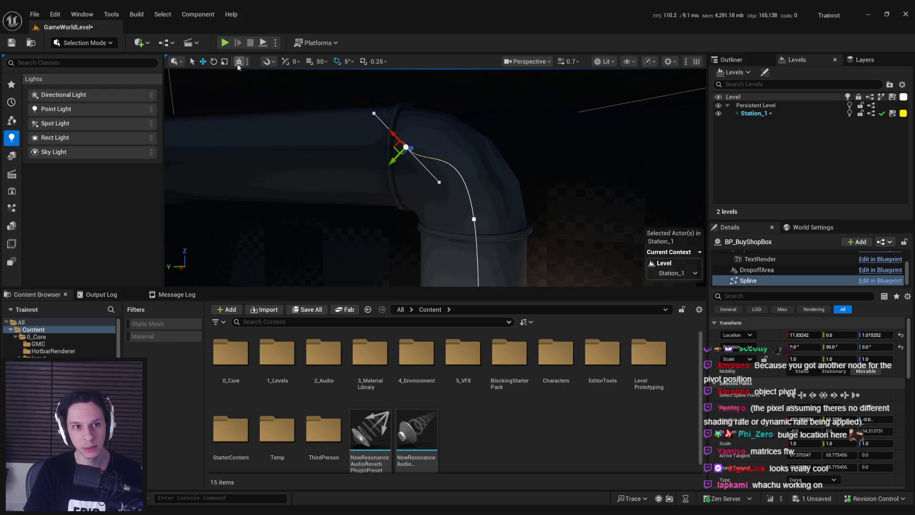
{"action": "key", "text": "f"}
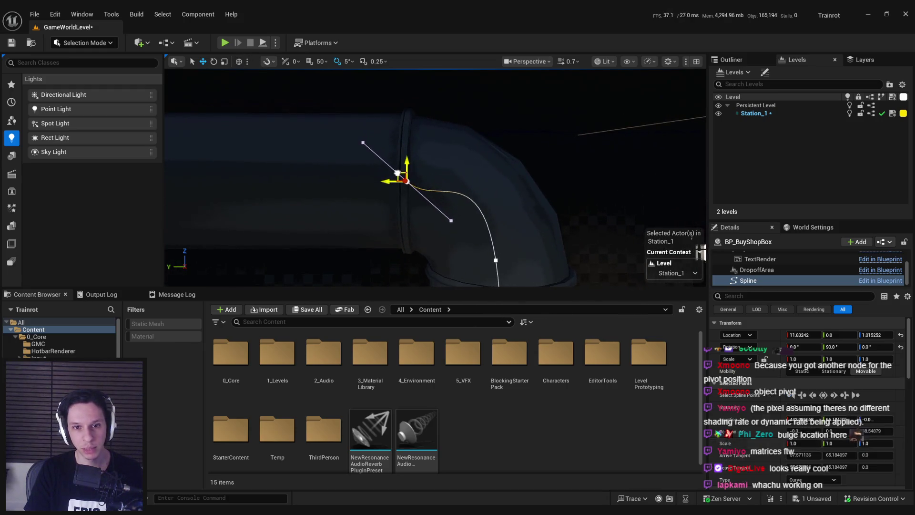
{"action": "mouse_move", "coordinate": [325, 181]}
{"action": "left_mouse_down"}
{"action": "mouse_move", "coordinate": [362, 184]}
{"action": "mouse_move", "coordinate": [327, 182]}
{"action": "left_mouse_up"}
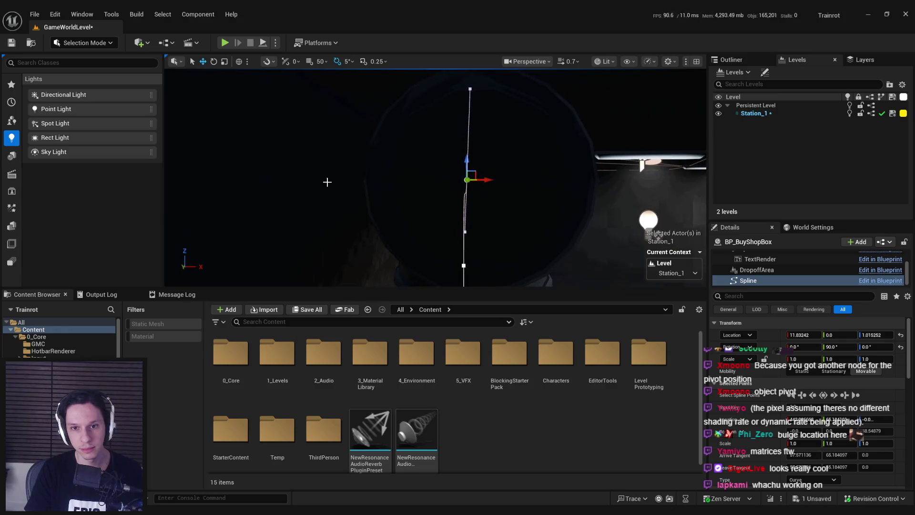
{"action": "left_click_drag", "start_coordinate": [458, 208], "coordinate": [475, 182]}
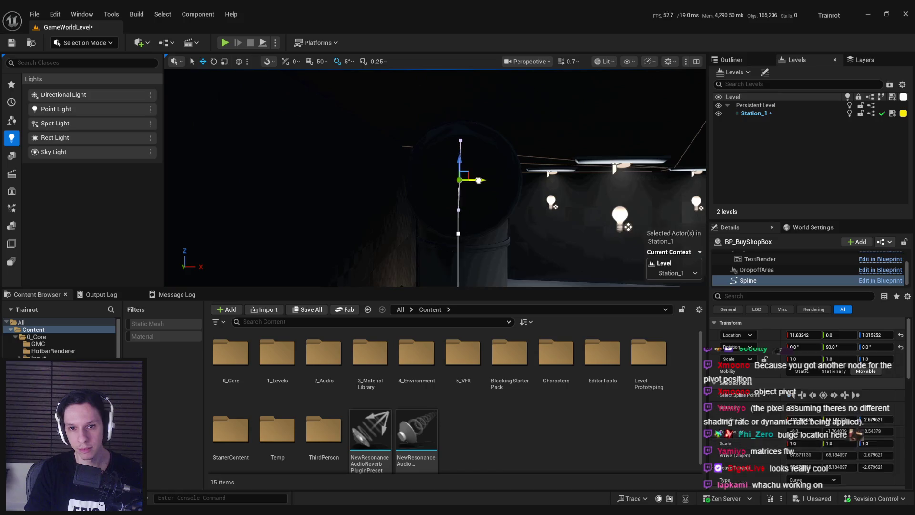
{"action": "key", "text": "ctrl+z"}
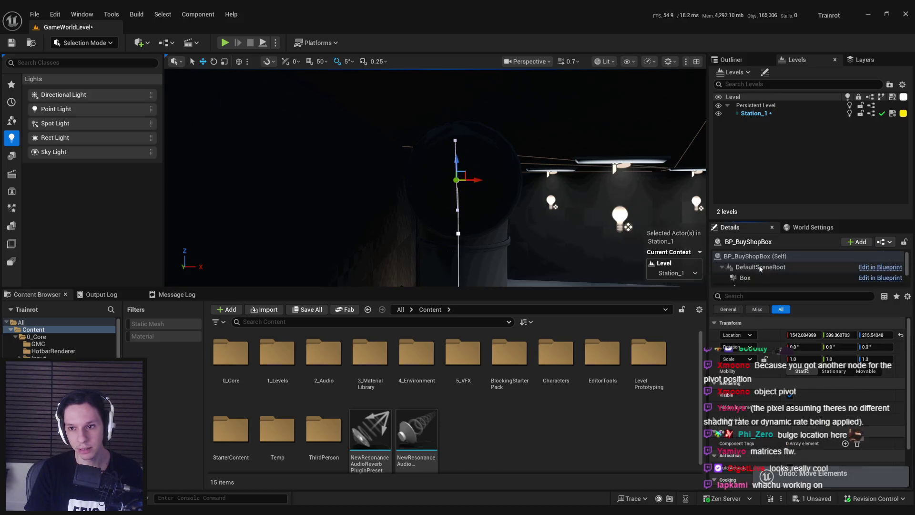
Reselect the shop box spline and pick its point on the pipe.
{"action": "left_click", "coordinate": [759, 267]}
{"action": "key", "text": "f"}
{"action": "left_click", "coordinate": [478, 238]}
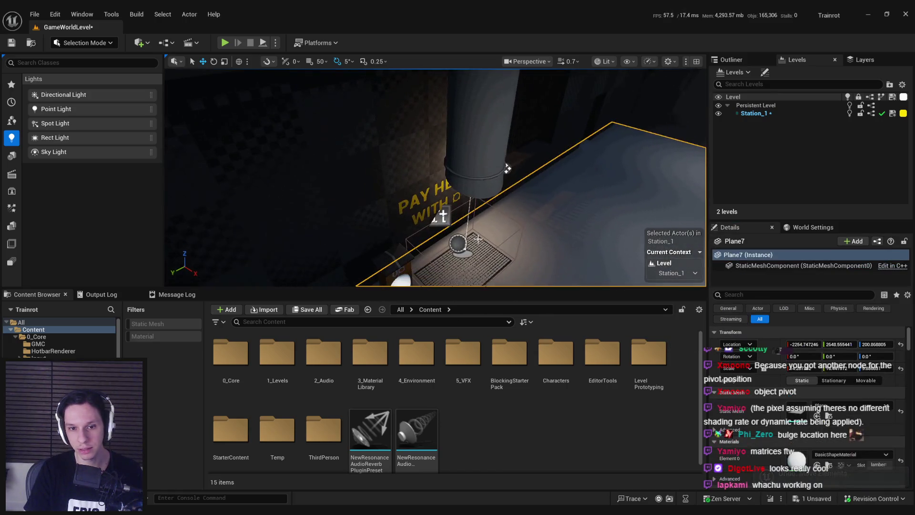
{"action": "left_click", "coordinate": [454, 243]}
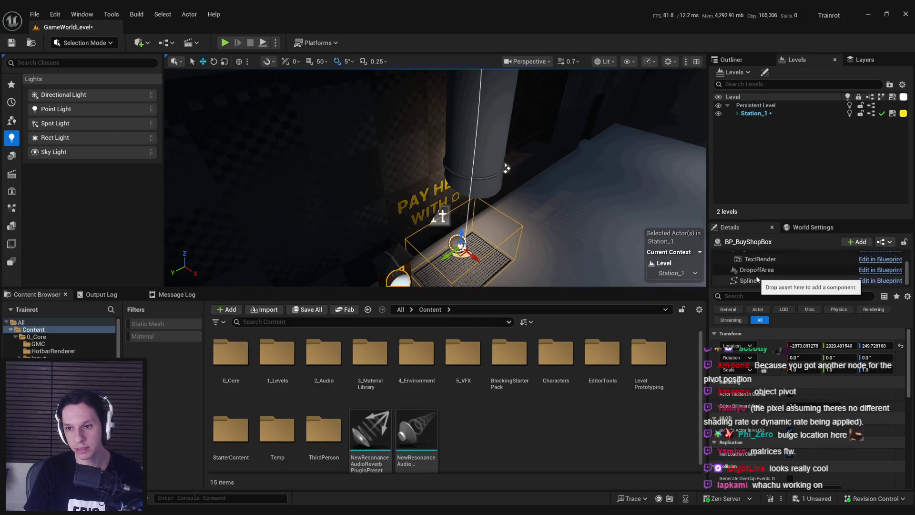
{"action": "mouse_move", "coordinate": [528, 243]}
{"action": "left_mouse_down"}
{"action": "mouse_move", "coordinate": [465, 247]}
{"action": "mouse_move", "coordinate": [470, 202]}
{"action": "mouse_move", "coordinate": [431, 184]}
{"action": "left_mouse_up"}
{"action": "left_click", "coordinate": [469, 199]}
Rotate the lower spline point's tangent about 5 degrees to follow the elbow.
{"action": "key", "text": "e"}
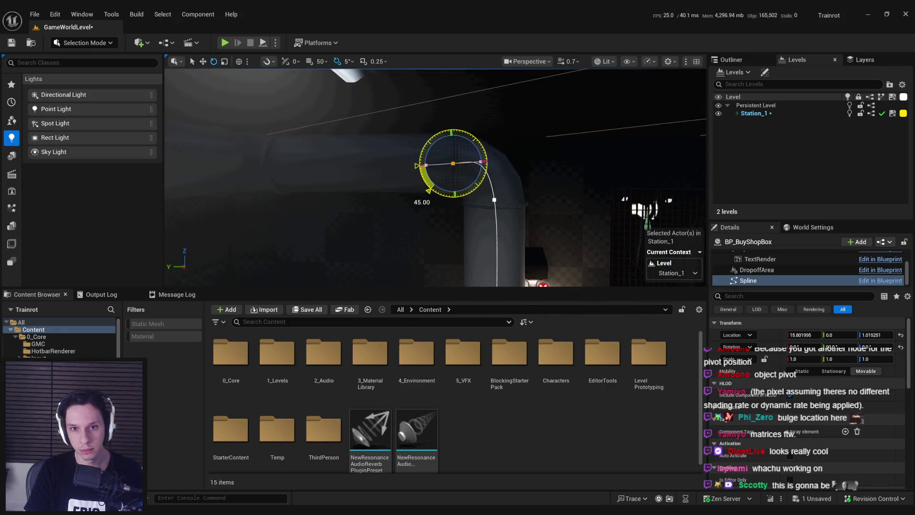
{"action": "key", "text": "w"}
{"action": "left_click", "coordinate": [494, 199]}
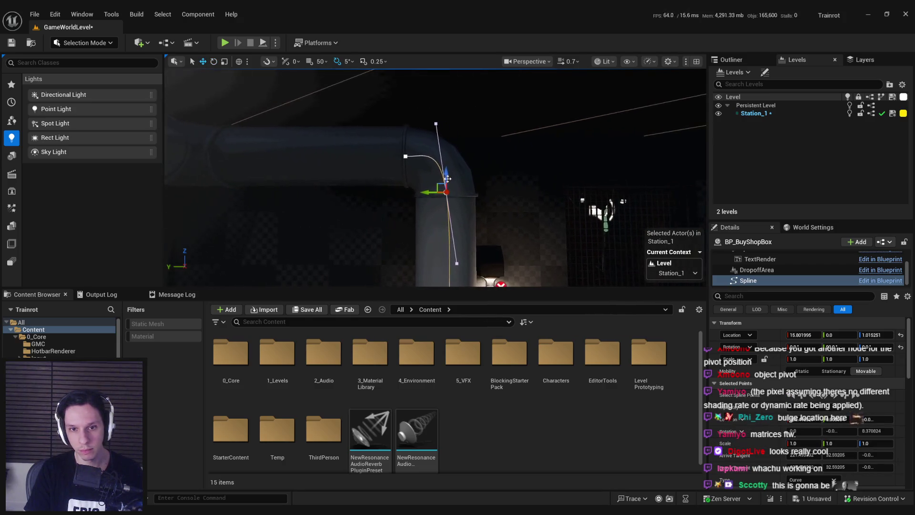
{"action": "left_click_drag", "start_coordinate": [438, 219], "coordinate": [434, 220]}
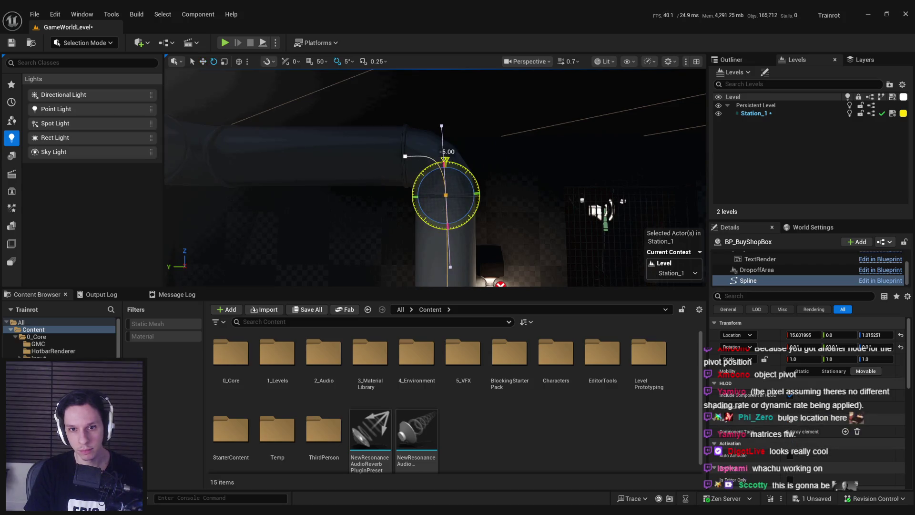
{"action": "key", "text": "r"}
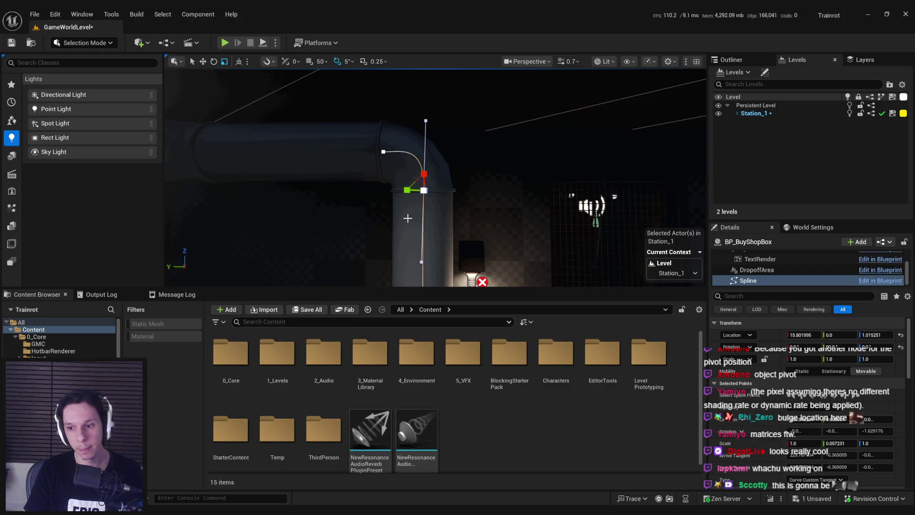
{"action": "key", "text": "e"}
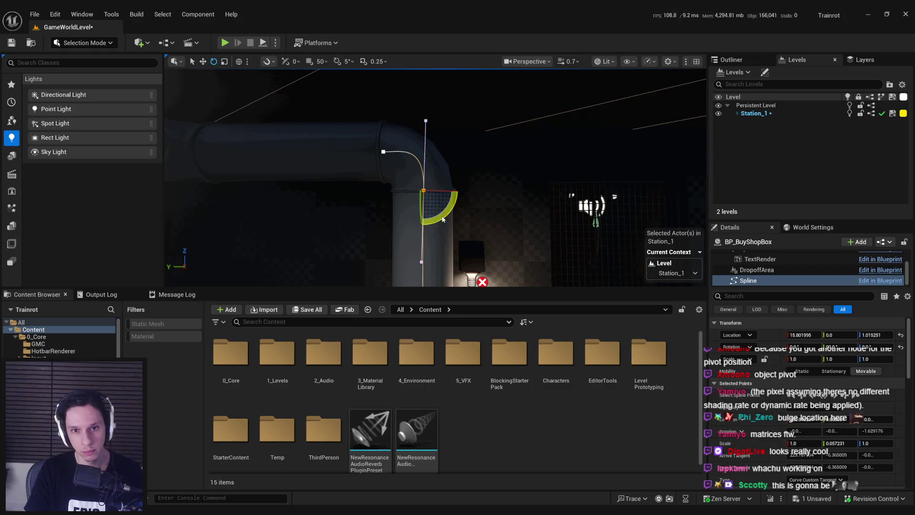
{"action": "left_click_drag", "start_coordinate": [443, 219], "coordinate": [440, 220]}
{"action": "key", "text": "r"}
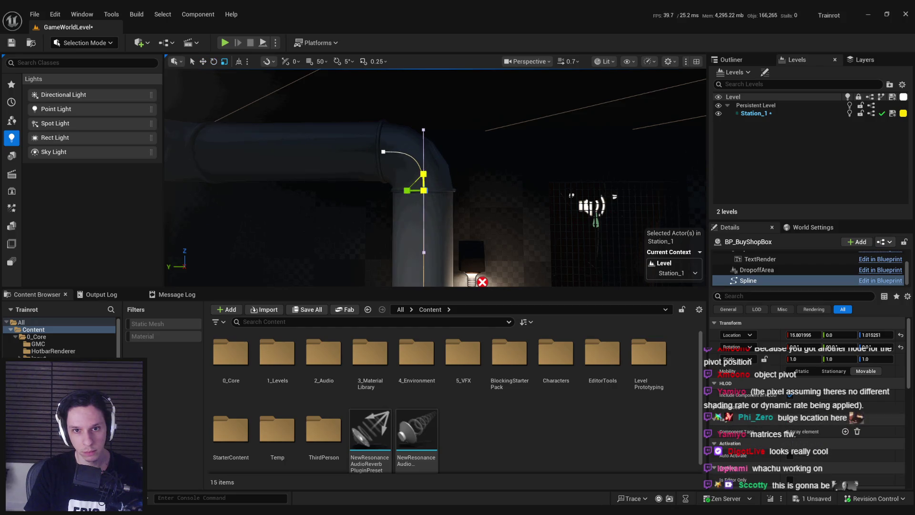
Move the spline point on the horizontal pipe left along the pipe.
{"action": "left_click", "coordinate": [383, 151]}
{"action": "key", "text": "w"}
{"action": "key", "text": "f"}
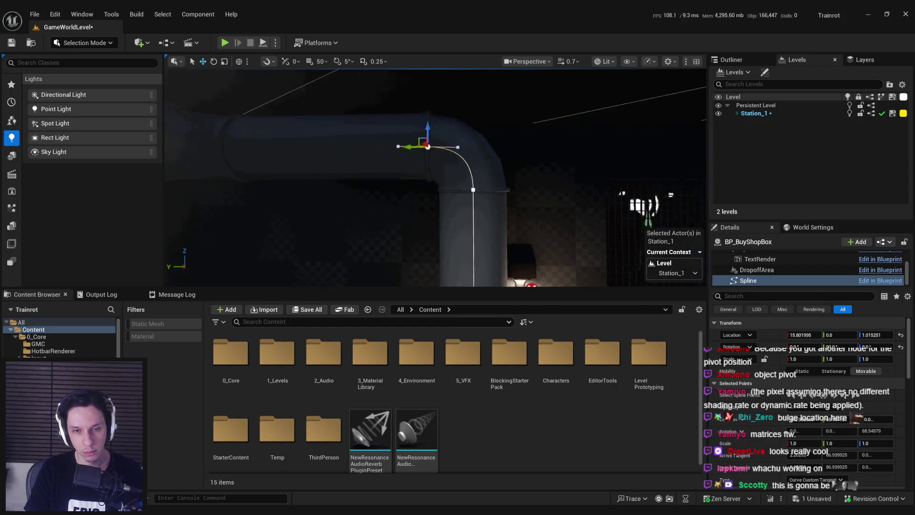
{"action": "left_click_drag", "start_coordinate": [431, 186], "coordinate": [275, 186]}
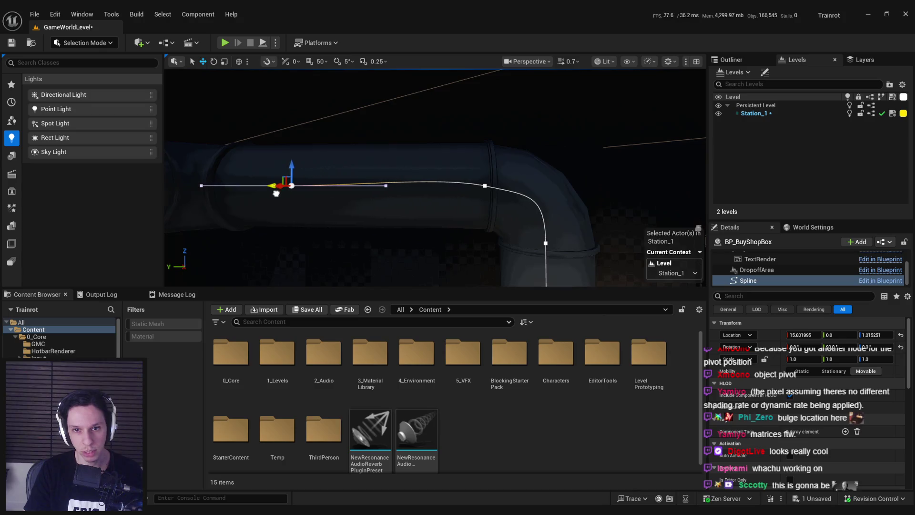
{"action": "left_click", "coordinate": [484, 186]}
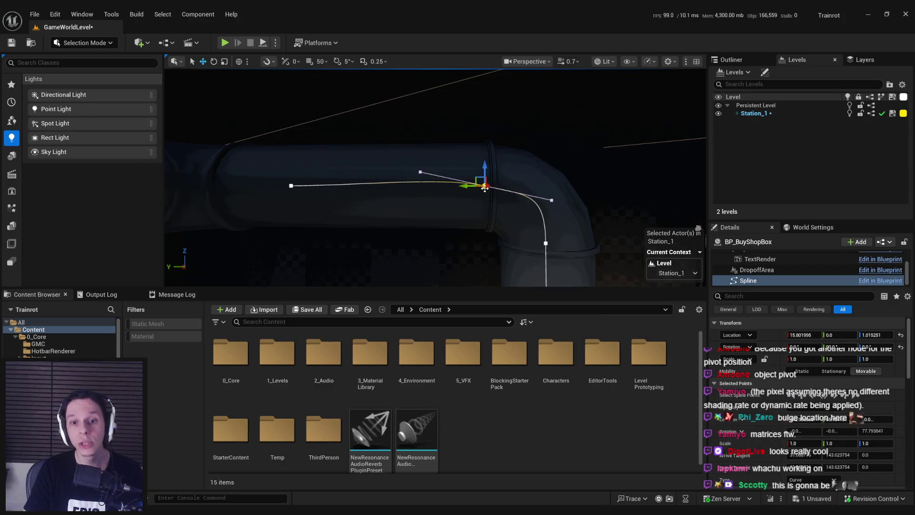
Reorient the left point's tangent and move it further along the horizontal pipe.
{"action": "left_click", "coordinate": [290, 184]}
{"action": "key", "text": "f"}
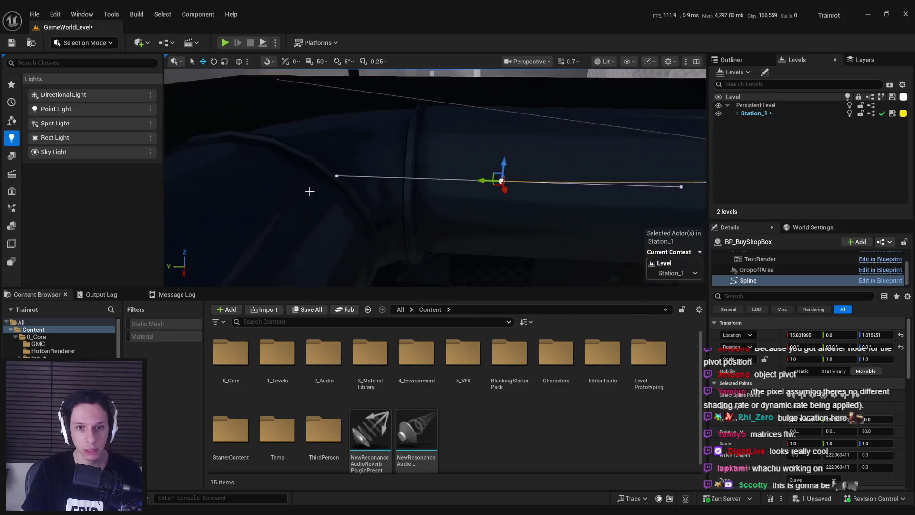
{"action": "left_click_drag", "start_coordinate": [309, 190], "coordinate": [310, 191]}
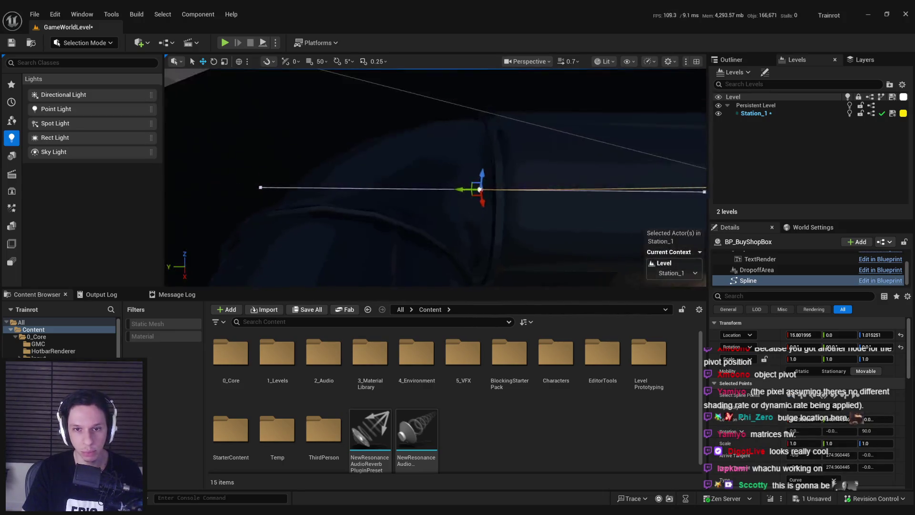
{"action": "scroll", "coordinate": [403, 183], "scroll_direction": "down", "scroll_amount": 3}
{"action": "mouse_move", "coordinate": [403, 184]}
{"action": "left_mouse_down"}
{"action": "mouse_move", "coordinate": [376, 174]}
{"action": "mouse_move", "coordinate": [446, 180]}
{"action": "mouse_move", "coordinate": [437, 182]}
{"action": "left_mouse_up"}
{"action": "key", "text": "e"}
{"action": "key", "text": "w"}
{"action": "left_click_drag", "start_coordinate": [440, 217], "coordinate": [441, 216]}
{"action": "mouse_move", "coordinate": [371, 192]}
{"action": "left_mouse_down"}
{"action": "mouse_move", "coordinate": [482, 187]}
{"action": "mouse_move", "coordinate": [286, 187]}
{"action": "mouse_move", "coordinate": [562, 193]}
{"action": "mouse_move", "coordinate": [337, 192]}
{"action": "mouse_move", "coordinate": [516, 200]}
{"action": "mouse_move", "coordinate": [364, 202]}
{"action": "mouse_move", "coordinate": [472, 205]}
{"action": "mouse_move", "coordinate": [423, 204]}
{"action": "mouse_move", "coordinate": [434, 205]}
{"action": "mouse_move", "coordinate": [429, 163]}
{"action": "mouse_move", "coordinate": [497, 172]}
{"action": "mouse_move", "coordinate": [460, 223]}
{"action": "mouse_move", "coordinate": [481, 252]}
{"action": "left_mouse_up"}
{"action": "key", "text": "w"}
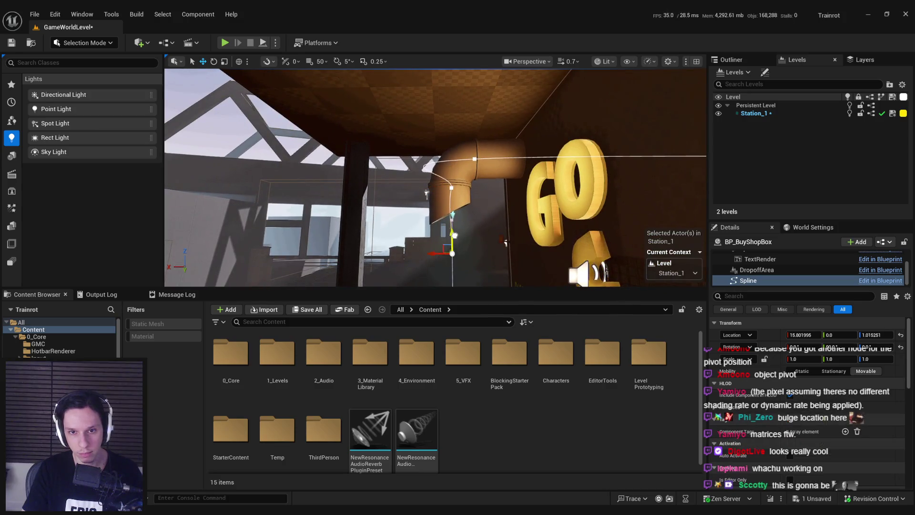
Rotate the upper elbow point about 17.6° and level the horizontal-pipe point's tangent.
{"action": "left_click", "coordinate": [451, 187]}
{"action": "key", "text": "f"}
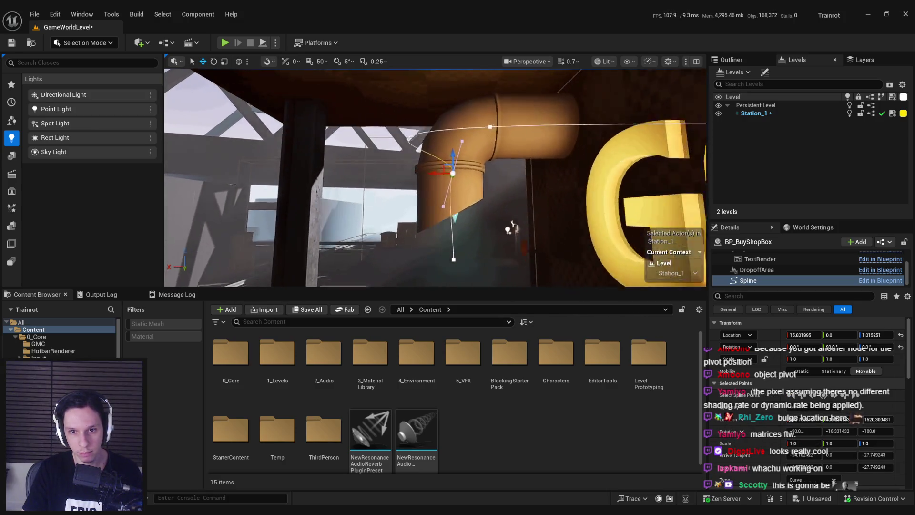
{"action": "key", "text": "e"}
{"action": "left_click_drag", "start_coordinate": [460, 242], "coordinate": [469, 245]}
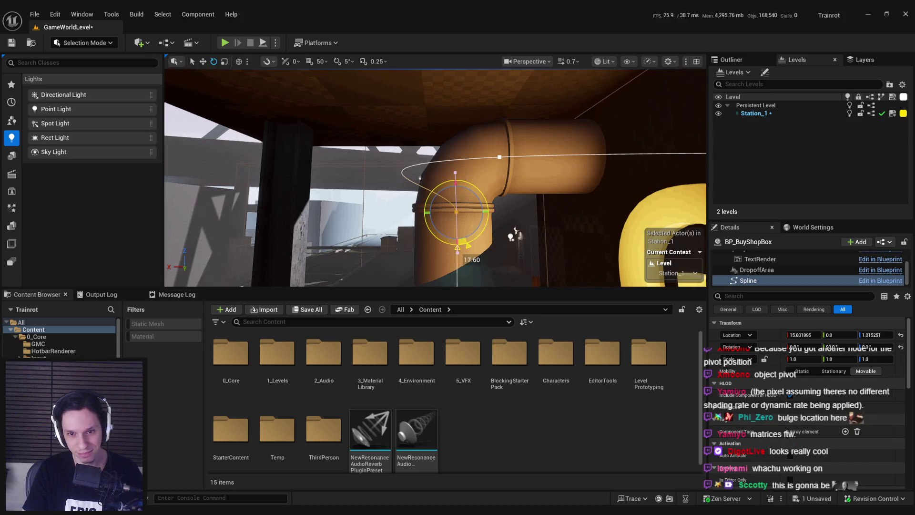
{"action": "left_click", "coordinate": [499, 157]}
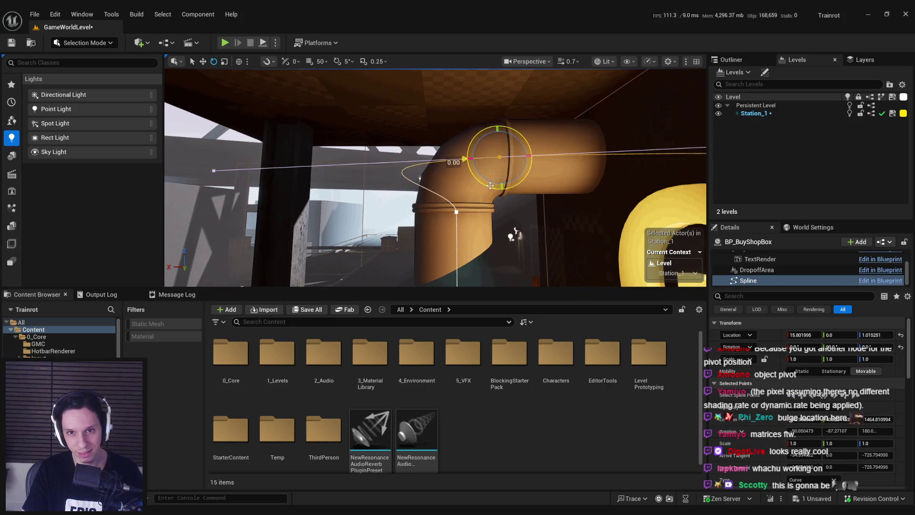
{"action": "left_click_drag", "start_coordinate": [470, 162], "coordinate": [484, 156]}
{"action": "key", "text": "r"}
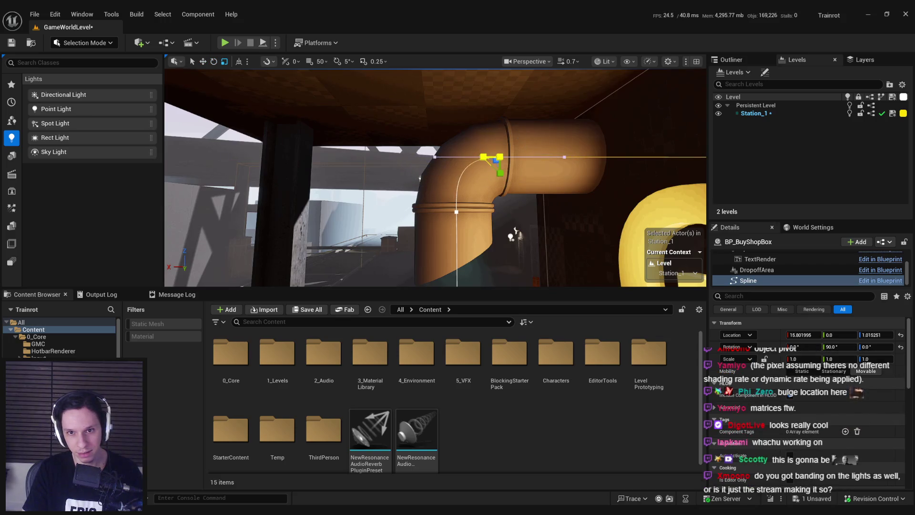
{"action": "key", "text": "w"}
Move the lower spline point down the vertical pipe.
{"action": "left_click", "coordinate": [456, 212]}
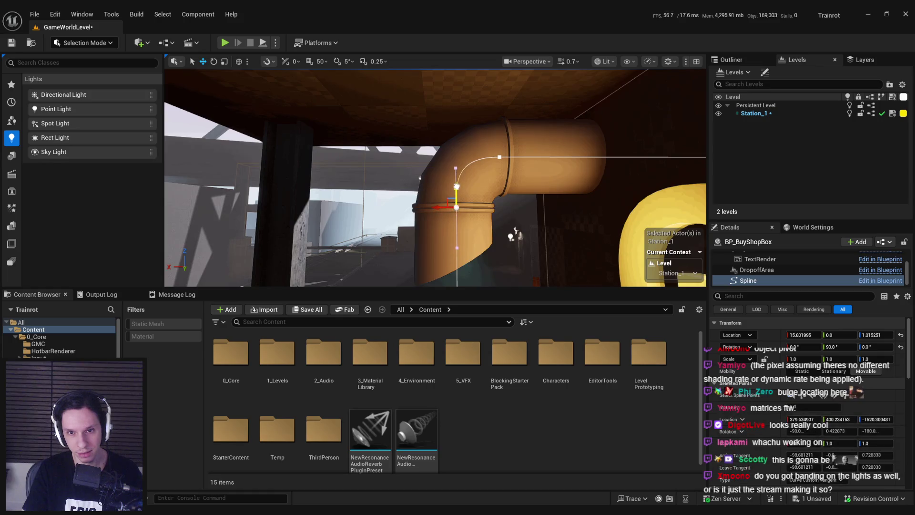
{"action": "key", "text": "f"}
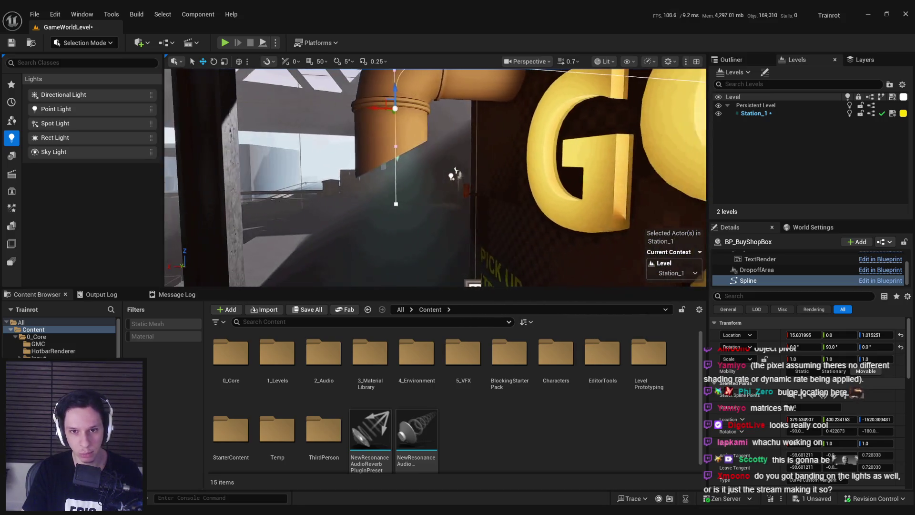
{"action": "left_click", "coordinate": [382, 204]}
{"action": "left_click_drag", "start_coordinate": [381, 203], "coordinate": [381, 260]}
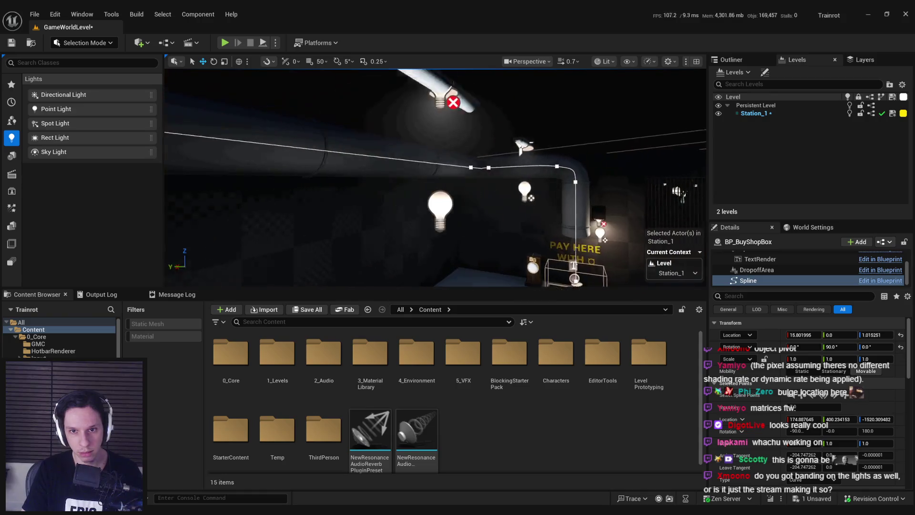
Shorten the spline point's tangent to tighten the curve around the elbow.
{"action": "key", "text": "f"}
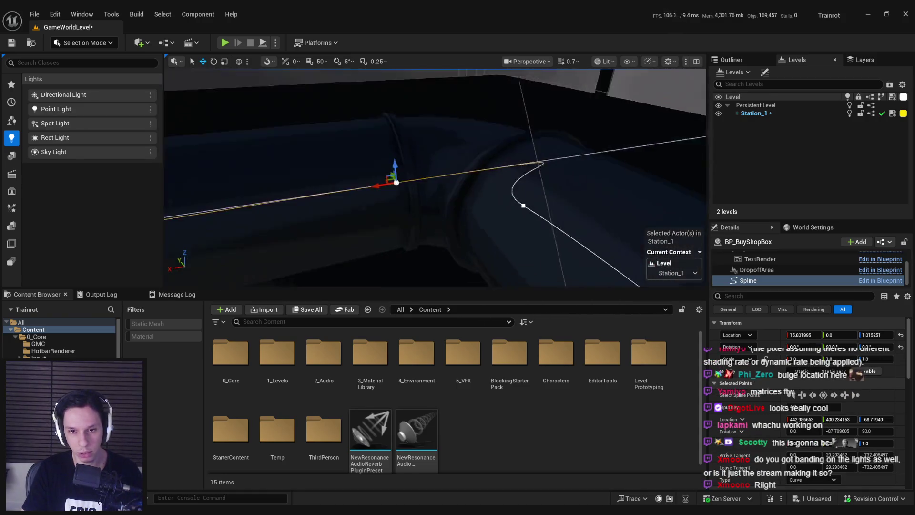
{"action": "key", "text": "r"}
{"action": "left_click_drag", "start_coordinate": [395, 167], "coordinate": [362, 157]}
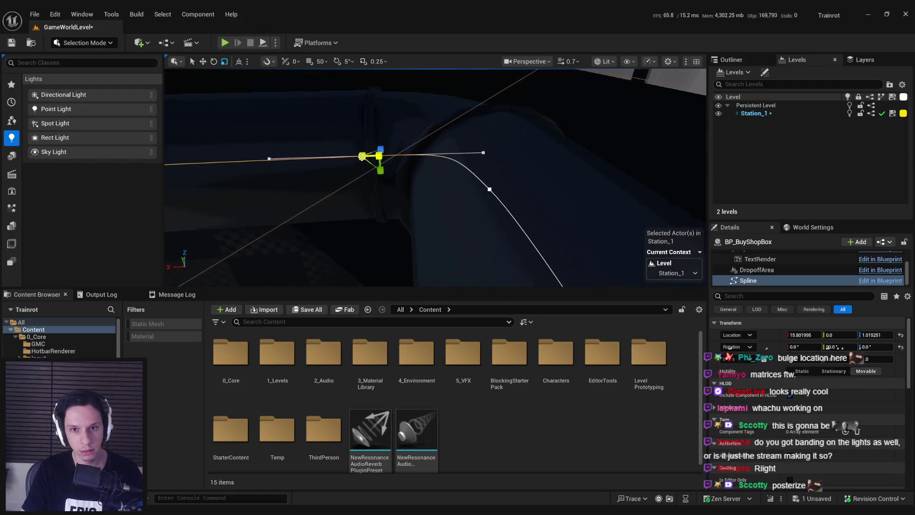
{"action": "key", "text": "w"}
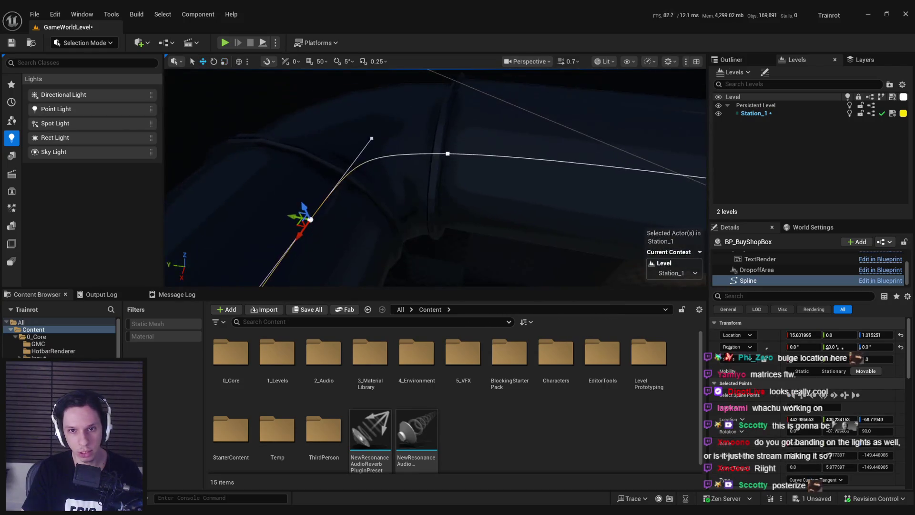
{"action": "mouse_move", "coordinate": [438, 210]}
{"action": "left_mouse_down"}
{"action": "mouse_move", "coordinate": [424, 212]}
{"action": "mouse_move", "coordinate": [438, 211]}
{"action": "mouse_move", "coordinate": [442, 224]}
{"action": "mouse_move", "coordinate": [432, 205]}
{"action": "mouse_move", "coordinate": [429, 224]}
{"action": "mouse_move", "coordinate": [424, 141]}
{"action": "mouse_move", "coordinate": [435, 180]}
{"action": "mouse_move", "coordinate": [409, 193]}
{"action": "mouse_move", "coordinate": [402, 185]}
{"action": "left_mouse_up"}
{"action": "key", "text": "e"}
{"action": "key", "text": "r"}
{"action": "key", "text": "w"}
{"action": "key", "text": "e"}
{"action": "key", "text": "w"}
Adjust the lower spline points down to the curve's end near the floor.
{"action": "left_click", "coordinate": [385, 186]}
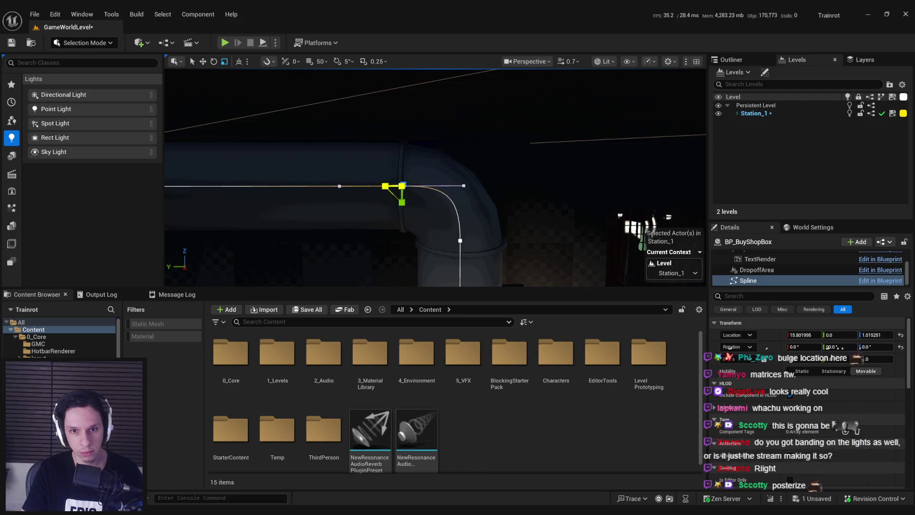
{"action": "left_click", "coordinate": [460, 241]}
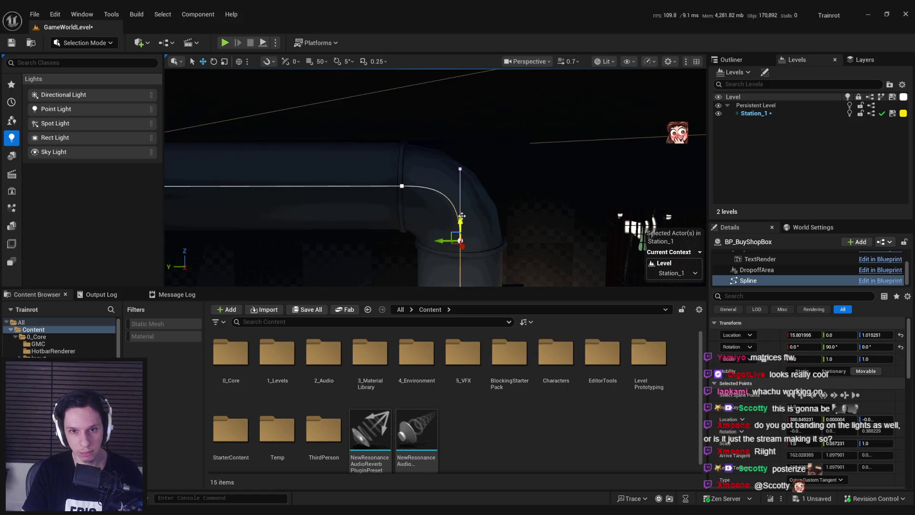
{"action": "key", "text": "a"}
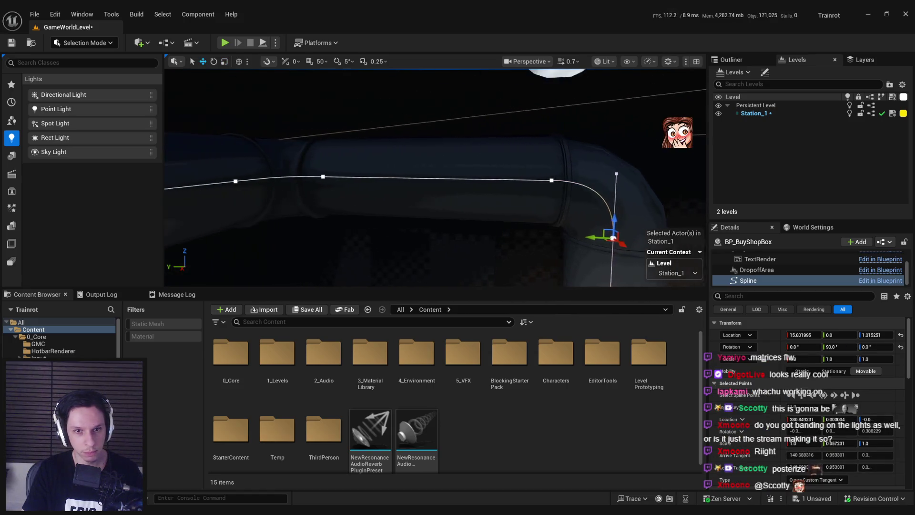
{"action": "left_click_drag", "start_coordinate": [445, 206], "coordinate": [677, 133]}
{"action": "left_click", "coordinate": [484, 249]}
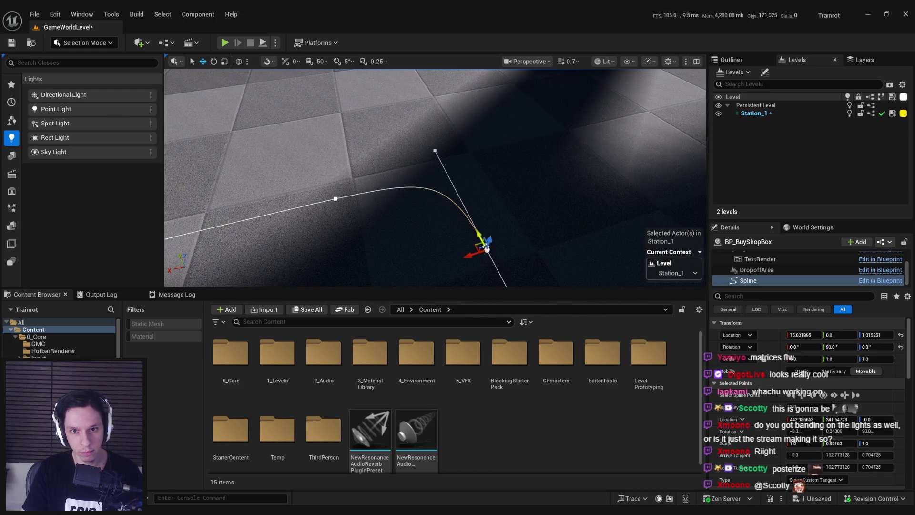
{"action": "left_click_drag", "start_coordinate": [484, 249], "coordinate": [478, 149]}
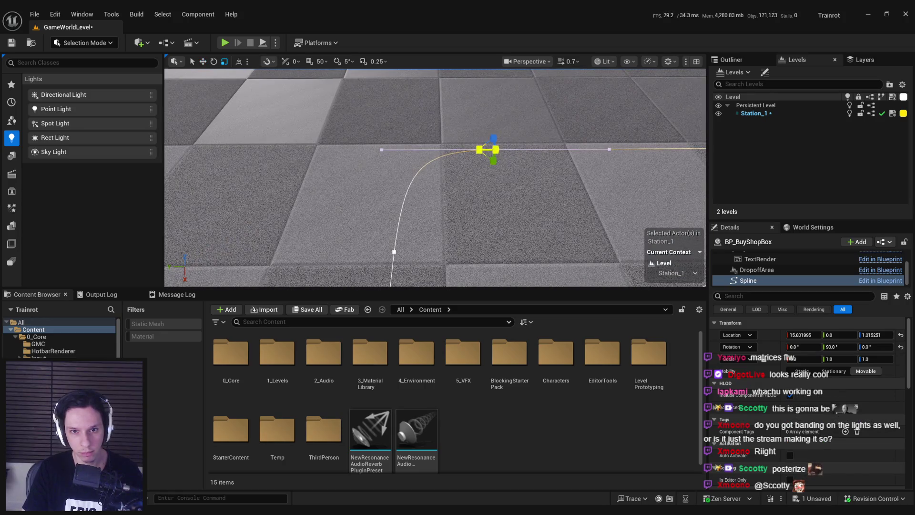
{"action": "key", "text": "w"}
{"action": "mouse_move", "coordinate": [435, 177]}
{"action": "left_mouse_down"}
{"action": "mouse_move", "coordinate": [456, 183]}
{"action": "mouse_move", "coordinate": [402, 172]}
{"action": "mouse_move", "coordinate": [376, 181]}
{"action": "mouse_move", "coordinate": [415, 197]}
{"action": "left_mouse_up"}
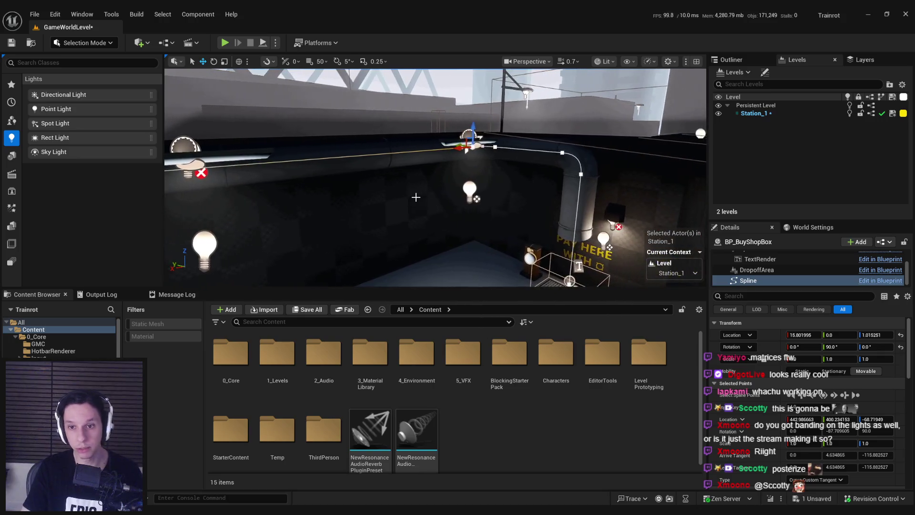
Save the level and return to the shop box Blueprint's event graph.
{"action": "key", "text": "ctrl+s"}
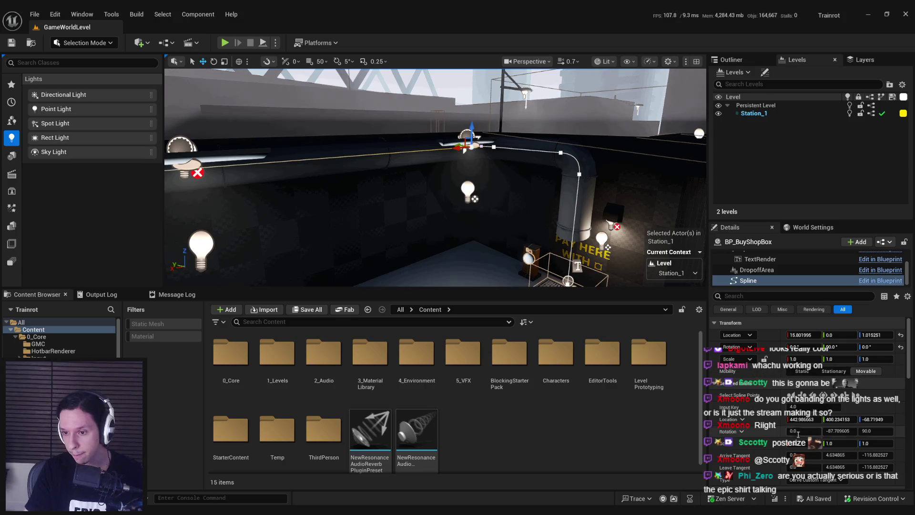
{"action": "scroll", "coordinate": [782, 432], "scroll_direction": "down", "scroll_amount": 2}
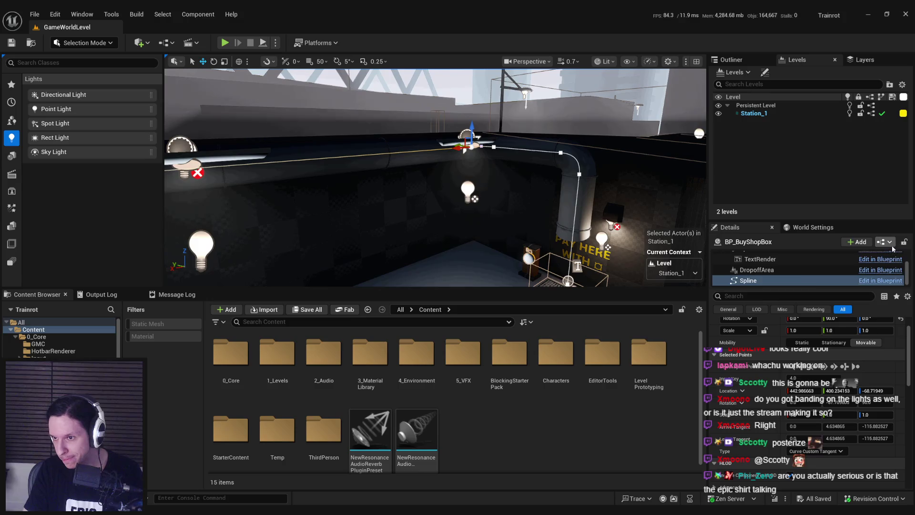
{"action": "left_click", "coordinate": [880, 280]}
Zoom the BP_BuyShopBox EventGraph and bring up the add-node action list.
{"action": "scroll", "coordinate": [481, 213], "scroll_direction": "down", "scroll_amount": 5}
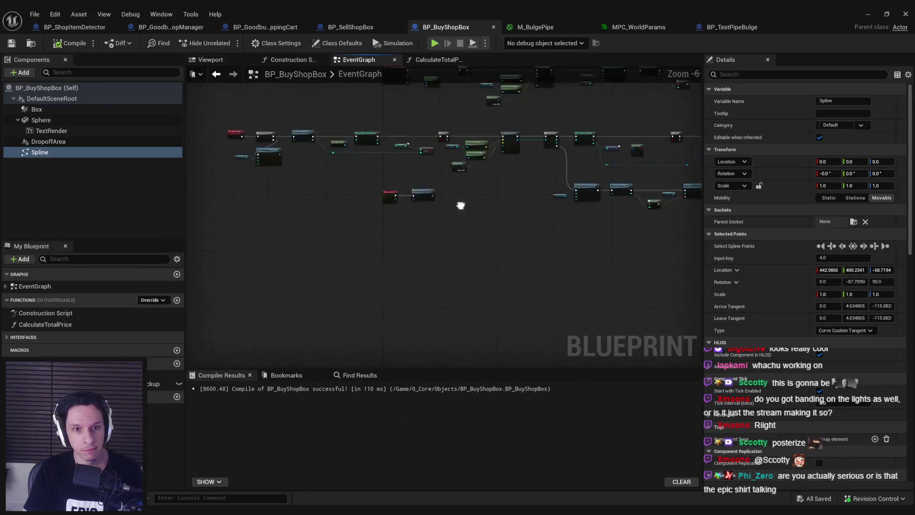
{"action": "scroll", "coordinate": [427, 215], "scroll_direction": "up", "scroll_amount": 1}
{"action": "scroll", "coordinate": [408, 234], "scroll_direction": "up", "scroll_amount": 1}
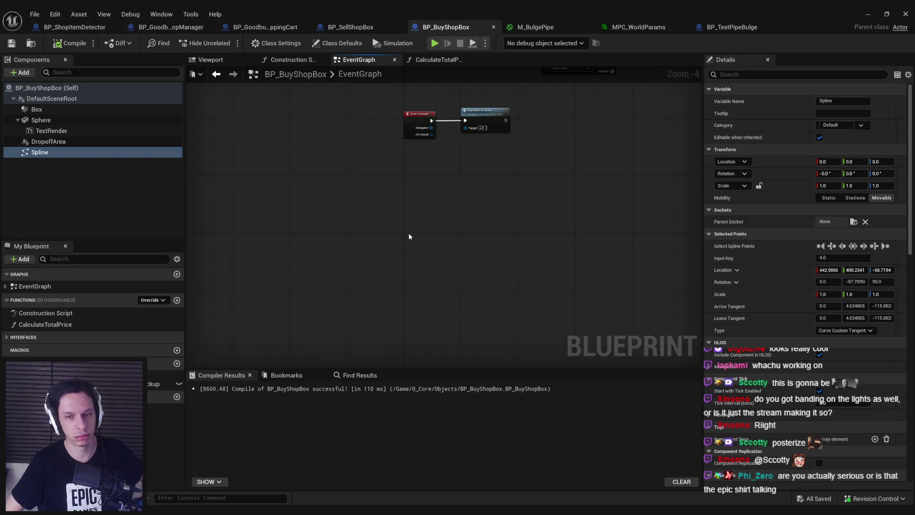
{"action": "right_click", "coordinate": [409, 237]}
Add a Timeline node named PipeMovementTimeline to the Event Graph.
{"action": "type", "text": "timeline"}
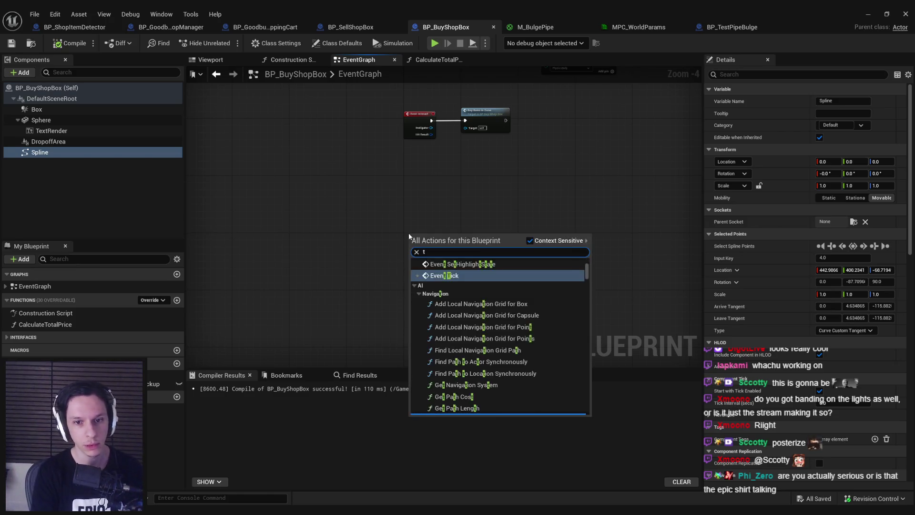
{"action": "scroll", "coordinate": [476, 384], "scroll_direction": "down", "scroll_amount": 10}
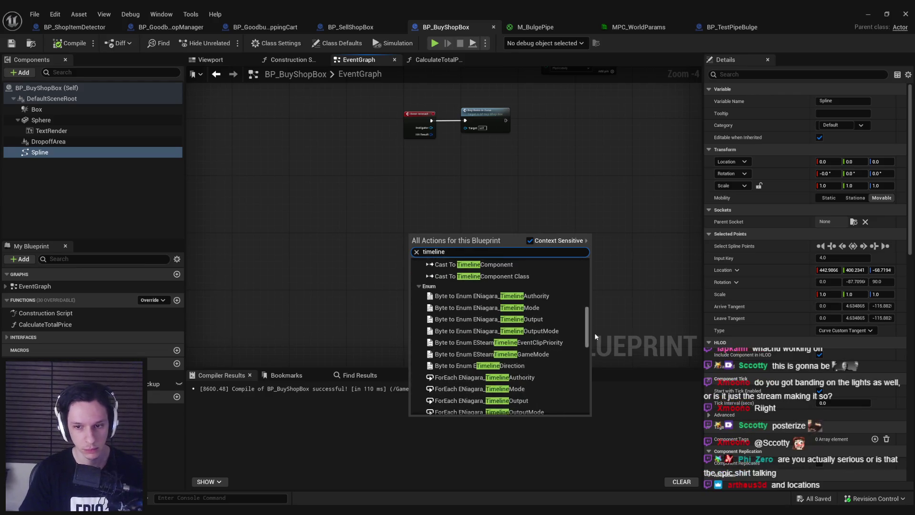
{"action": "left_click", "coordinate": [465, 407]}
{"action": "type", "text": "PipeMovementTimeli"}
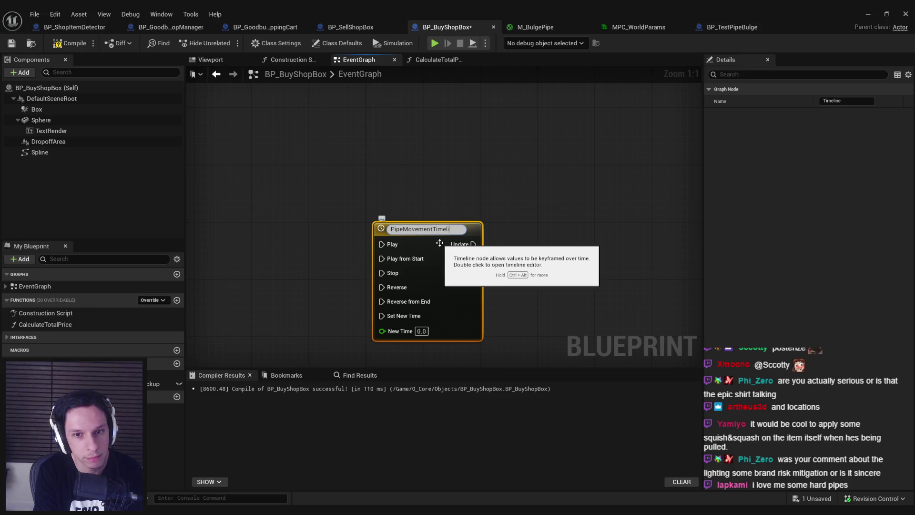
{"action": "type", "text": "ne"}
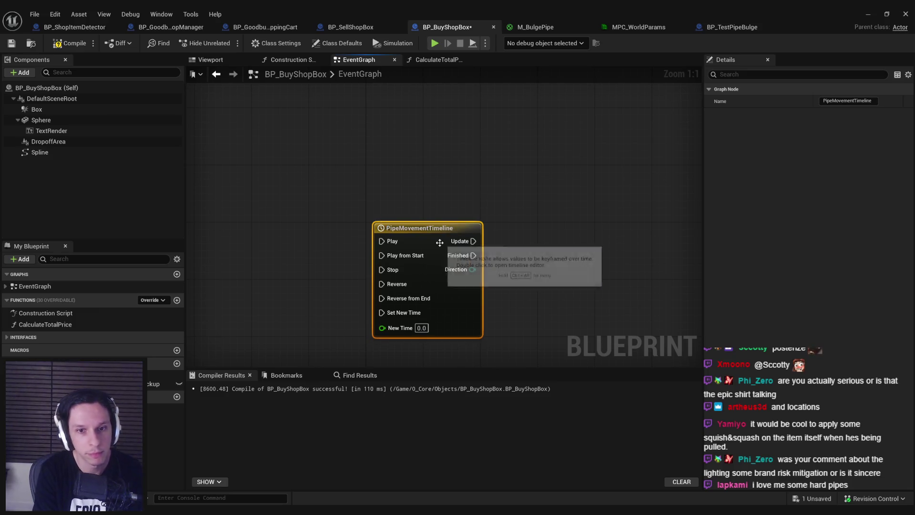
{"action": "key", "text": "Return"}
Place an Event BeginPlay node and wire it into the timeline's Play from Start.
{"action": "scroll", "coordinate": [318, 211], "scroll_direction": "down", "scroll_amount": 1}
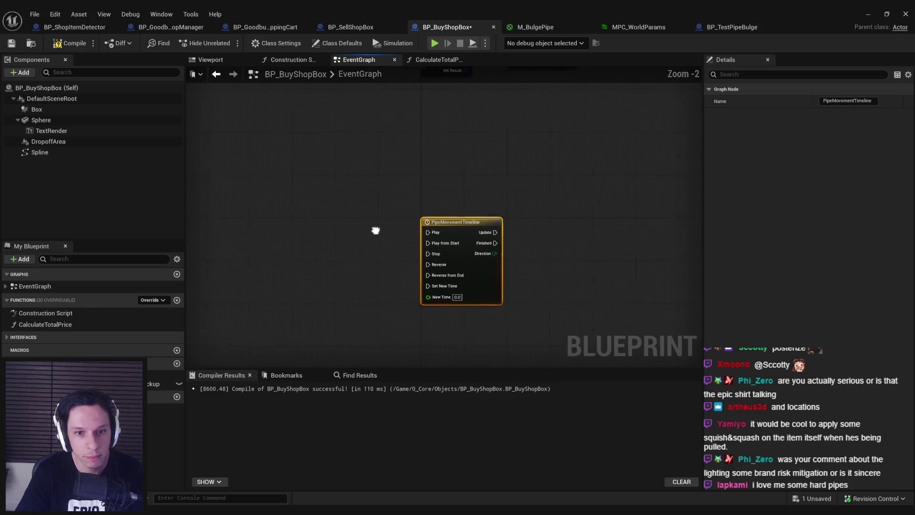
{"action": "scroll", "coordinate": [382, 238], "scroll_direction": "down", "scroll_amount": 3}
{"action": "scroll", "coordinate": [415, 307], "scroll_direction": "down", "scroll_amount": 4}
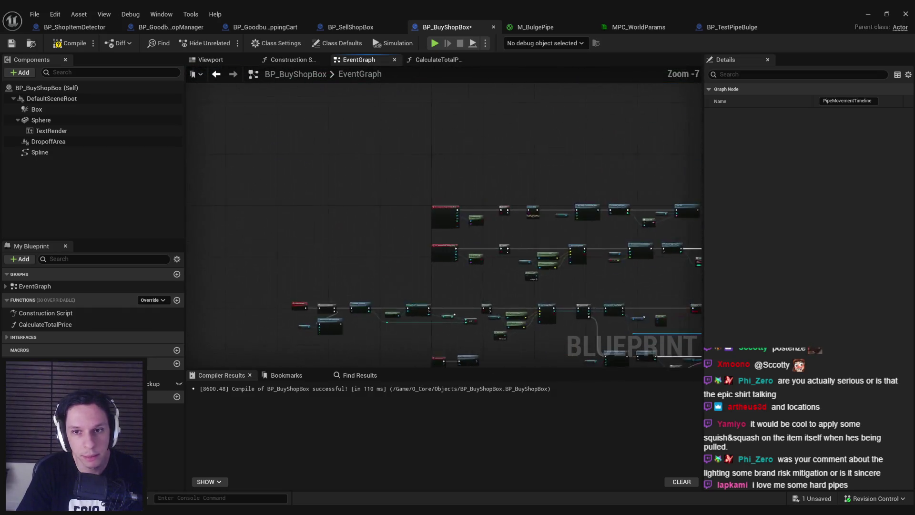
{"action": "scroll", "coordinate": [368, 243], "scroll_direction": "up", "scroll_amount": 4}
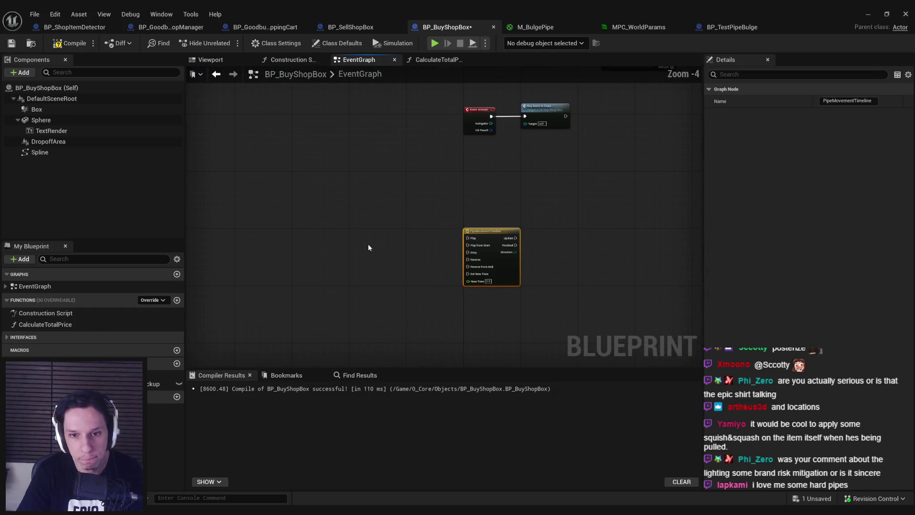
{"action": "right_click", "coordinate": [367, 245]}
{"action": "type", "text": "begin play"}
{"action": "key", "text": "Return"}
{"action": "scroll", "coordinate": [390, 219], "scroll_direction": "up", "scroll_amount": 3}
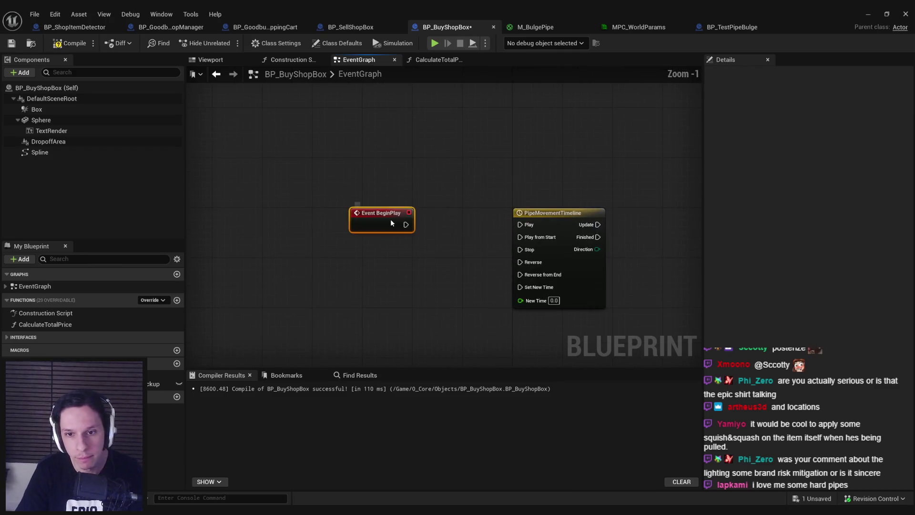
{"action": "left_click_drag", "start_coordinate": [405, 224], "coordinate": [520, 224]}
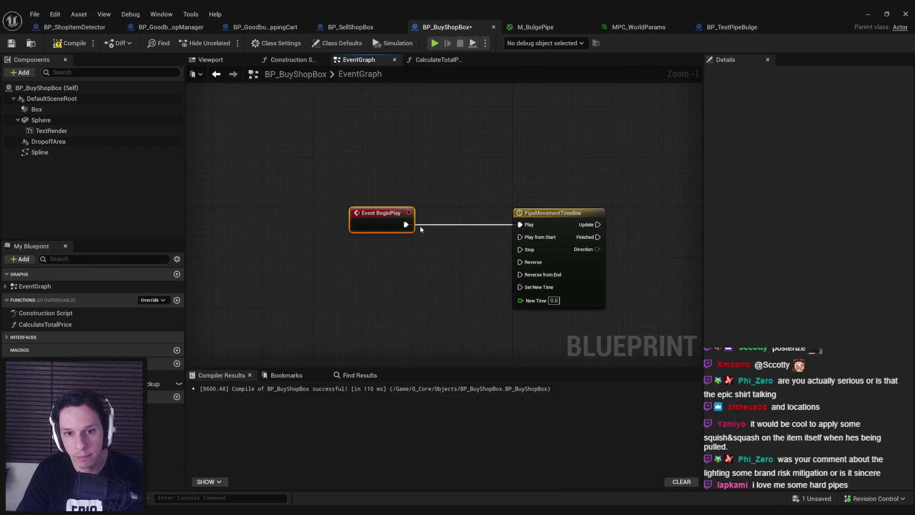
Set the timeline to loop and add a float track named Track.
{"action": "double_click", "coordinate": [469, 274]}
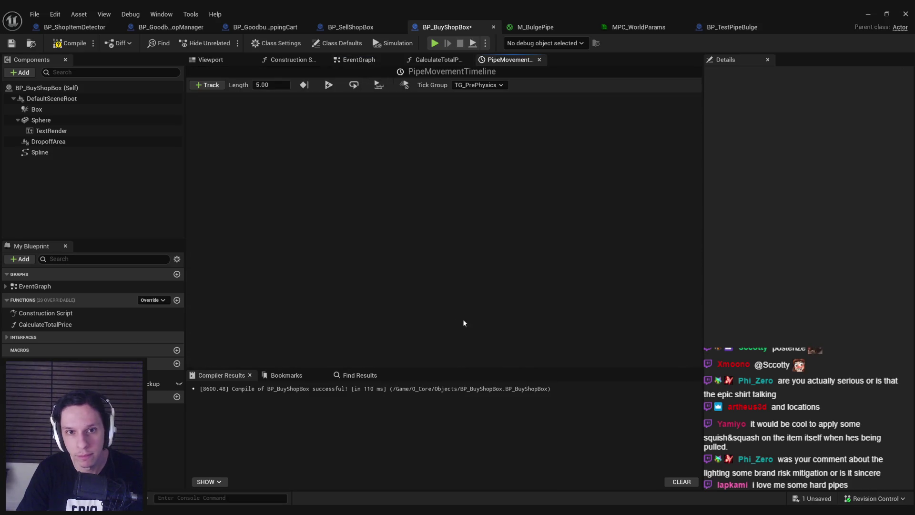
{"action": "left_click", "coordinate": [360, 84]}
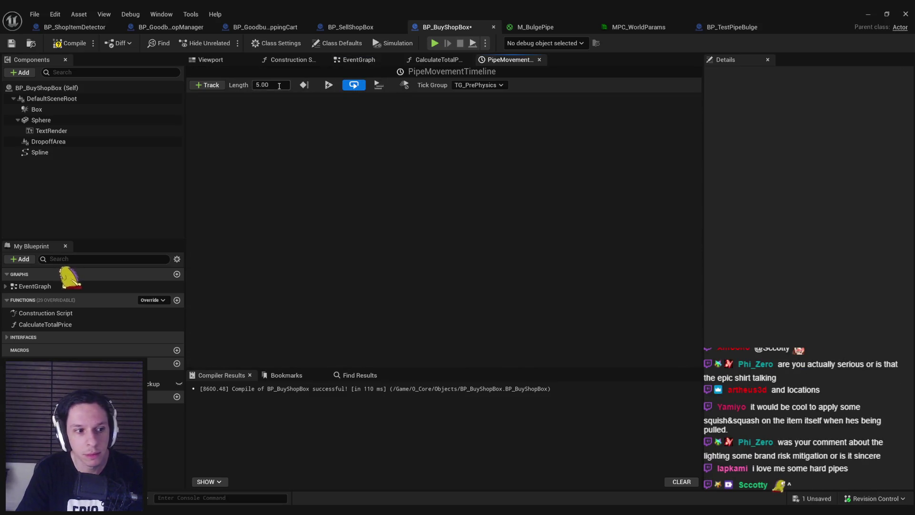
{"action": "left_click", "coordinate": [206, 85]}
{"action": "left_click", "coordinate": [214, 98]}
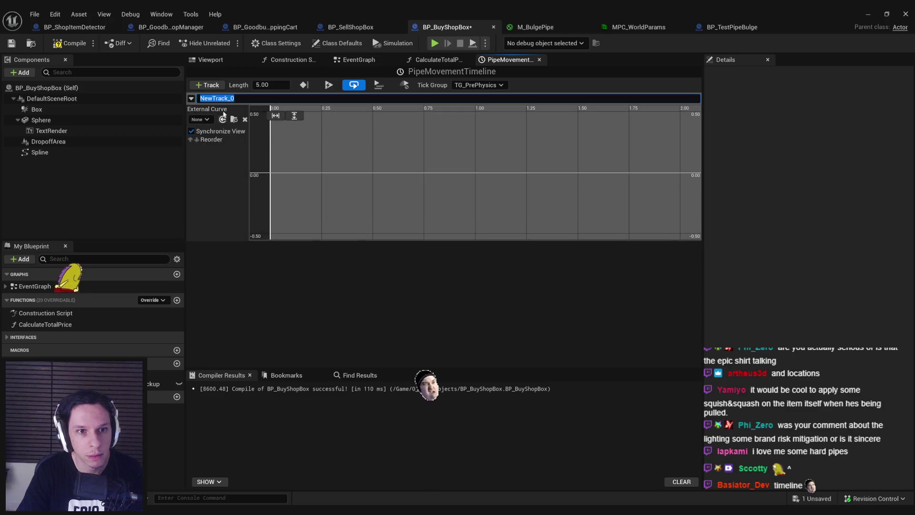
{"action": "type", "text": "Track"}
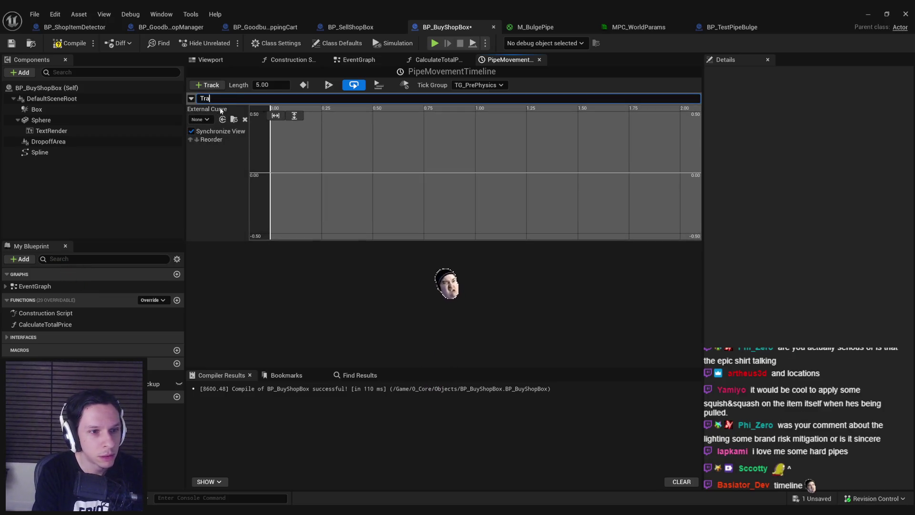
{"action": "key", "text": "Return"}
{"action": "left_click", "coordinate": [358, 59]}
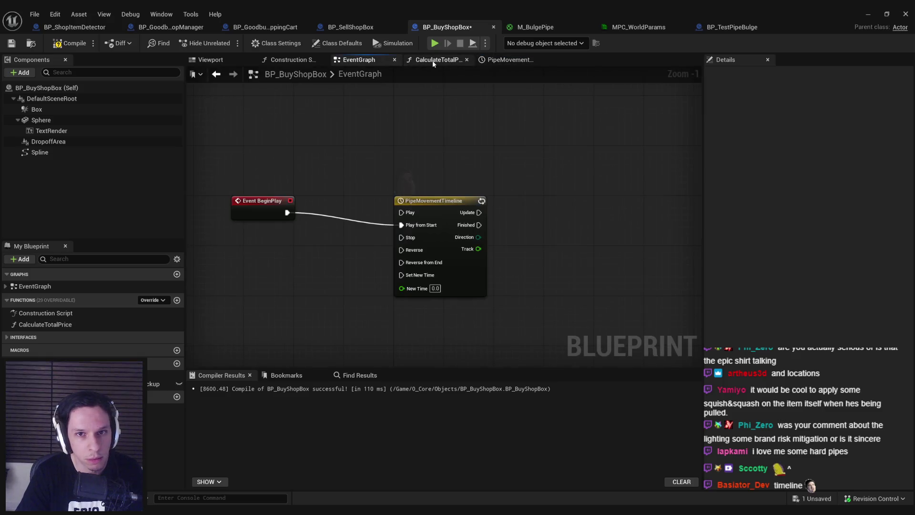
Add a Set Vector Parameter Value node using the MPC_WorldParams collection.
{"action": "left_click_drag", "start_coordinate": [286, 195], "coordinate": [286, 208]}
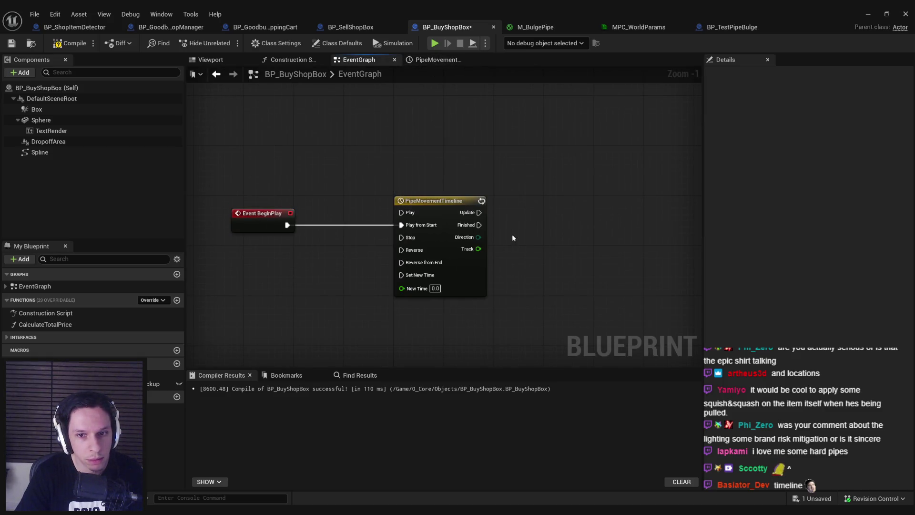
{"action": "left_click", "coordinate": [477, 282]}
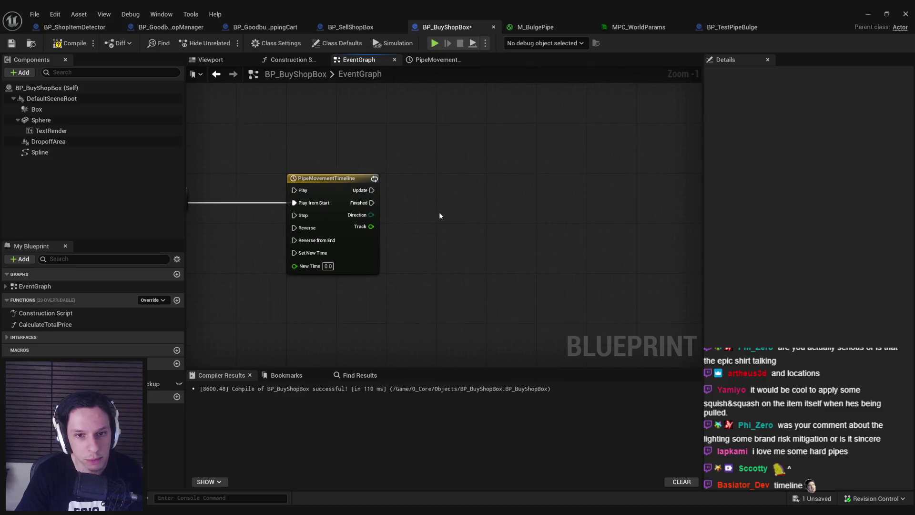
{"action": "right_click", "coordinate": [442, 213]}
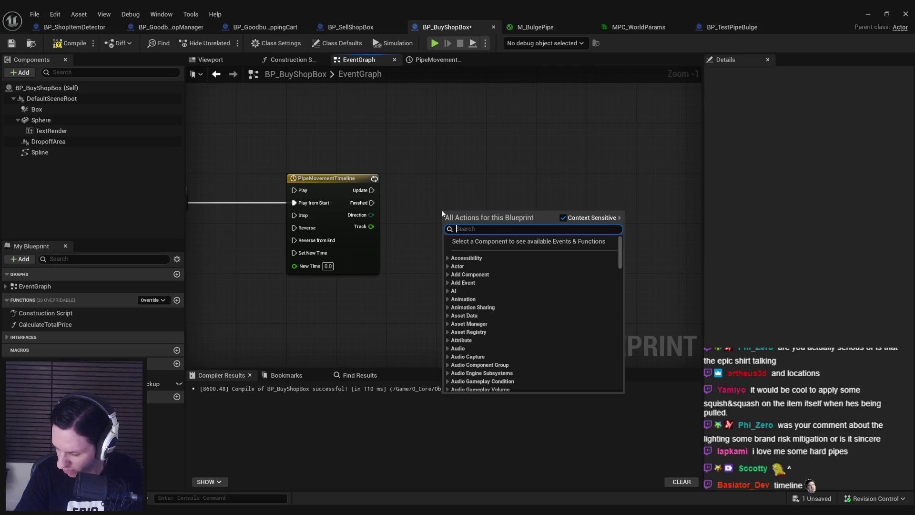
{"action": "type", "text": "set vector parameter"}
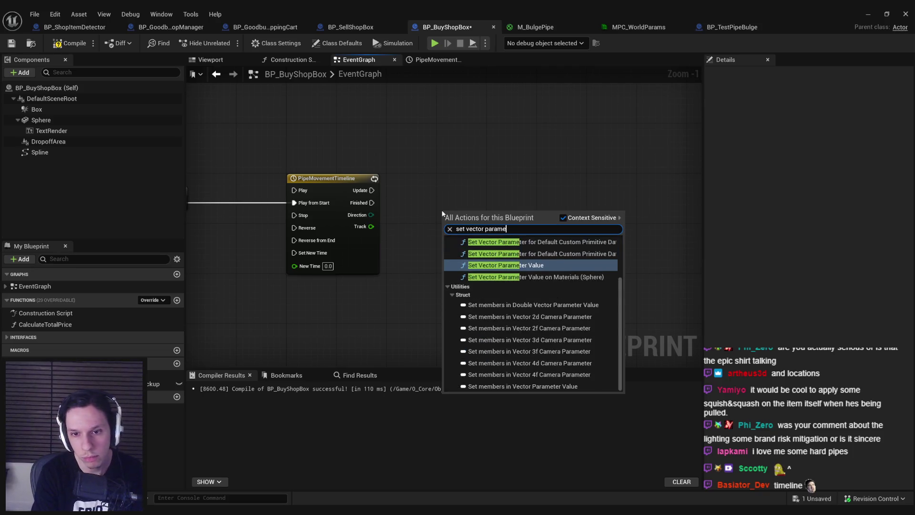
{"action": "key", "text": "Return"}
{"action": "left_click", "coordinate": [467, 241]}
{"action": "left_click", "coordinate": [524, 299]}
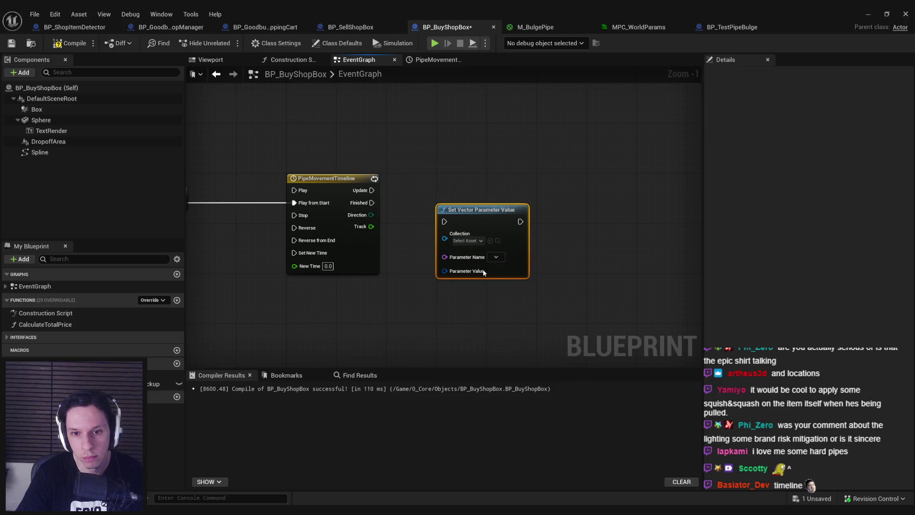
Filter the level's actor list for 'test', clear the filter, and save the level.
{"action": "left_click", "coordinate": [869, 13]}
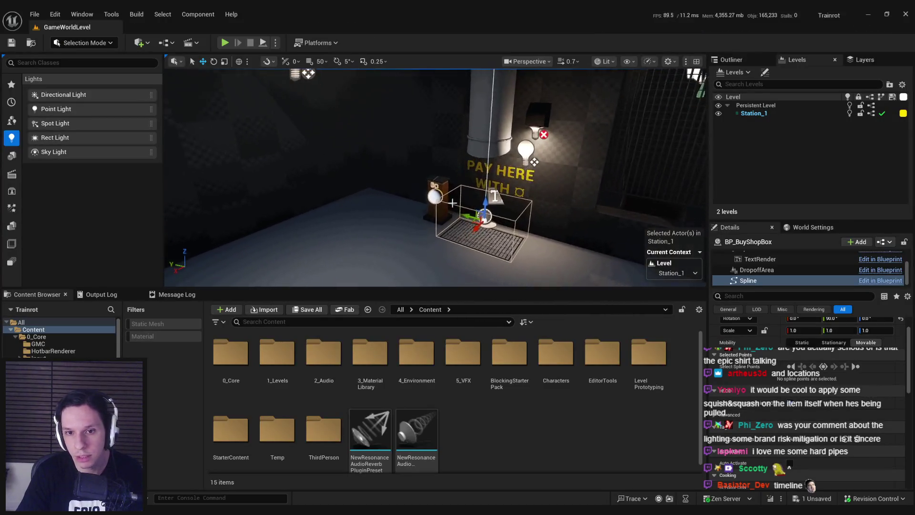
{"action": "left_click", "coordinate": [730, 60]}
{"action": "type", "text": "test"}
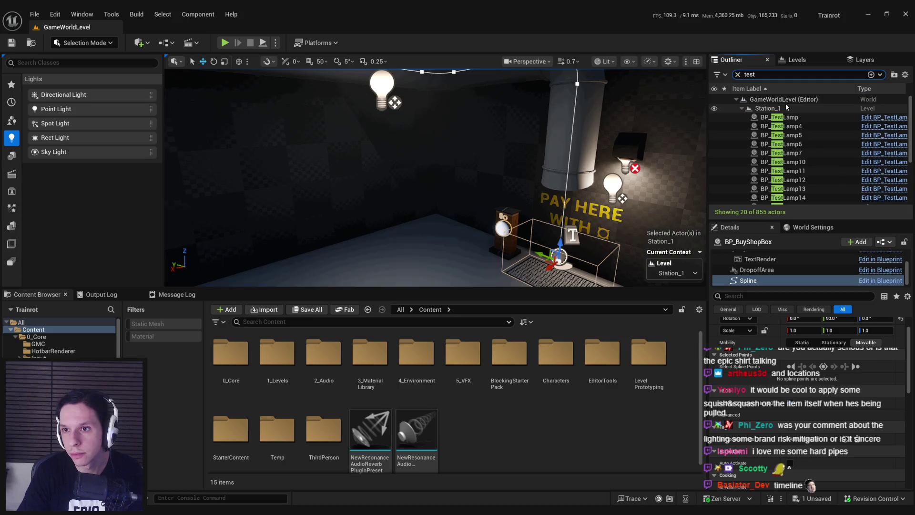
{"action": "scroll", "coordinate": [792, 141], "scroll_direction": "up", "scroll_amount": 3}
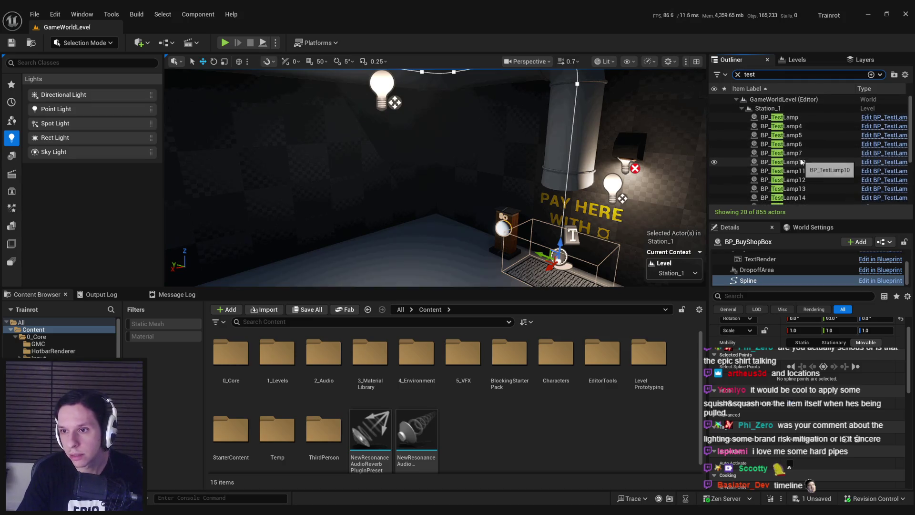
{"action": "scroll", "coordinate": [796, 170], "scroll_direction": "down", "scroll_amount": 2}
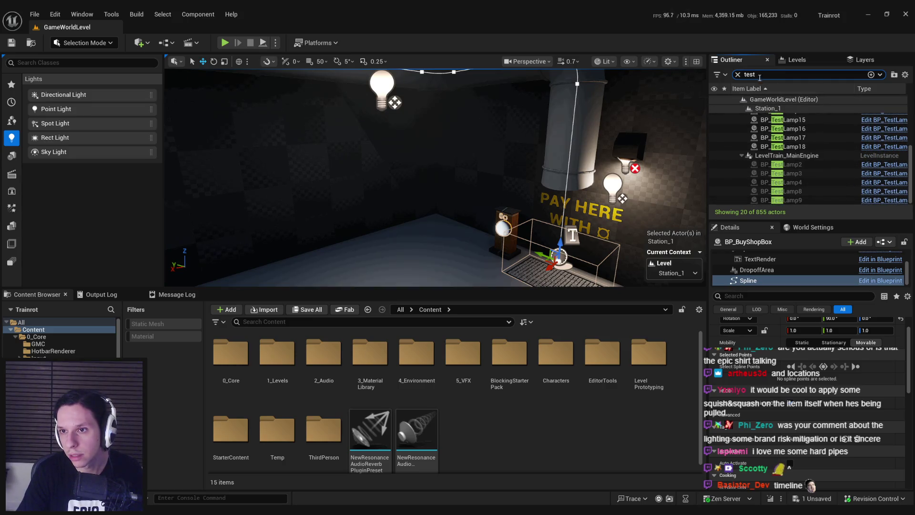
{"action": "key", "text": "Escape"}
{"action": "key", "text": "ctrl+s"}
{"action": "key", "text": "alt+Tab"}
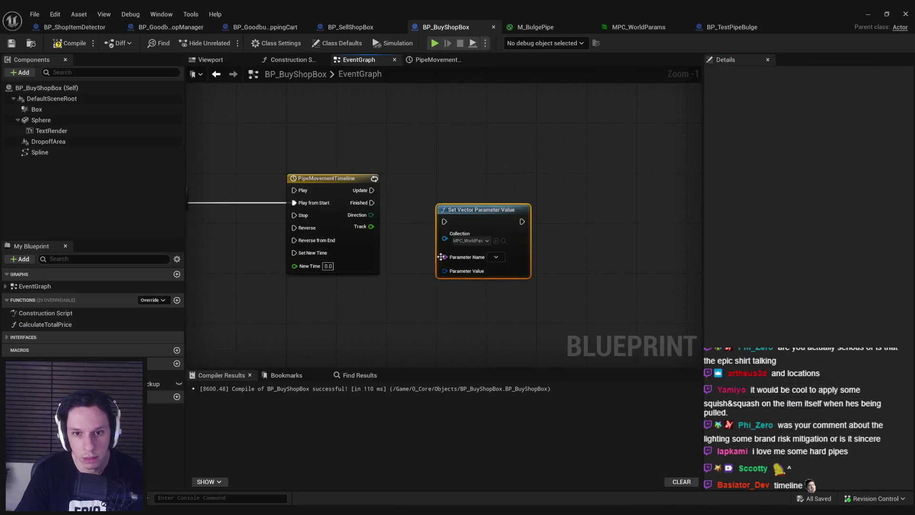
Set the parameter name to BulgeLoc, then drag the Spline in and search 'get spline location'.
{"action": "mouse_move", "coordinate": [494, 213]}
{"action": "left_mouse_down"}
{"action": "mouse_move", "coordinate": [556, 188]}
{"action": "mouse_move", "coordinate": [601, 184]}
{"action": "left_mouse_up"}
{"action": "left_click", "coordinate": [570, 232]}
{"action": "left_click", "coordinate": [579, 248]}
{"action": "left_click", "coordinate": [505, 264]}
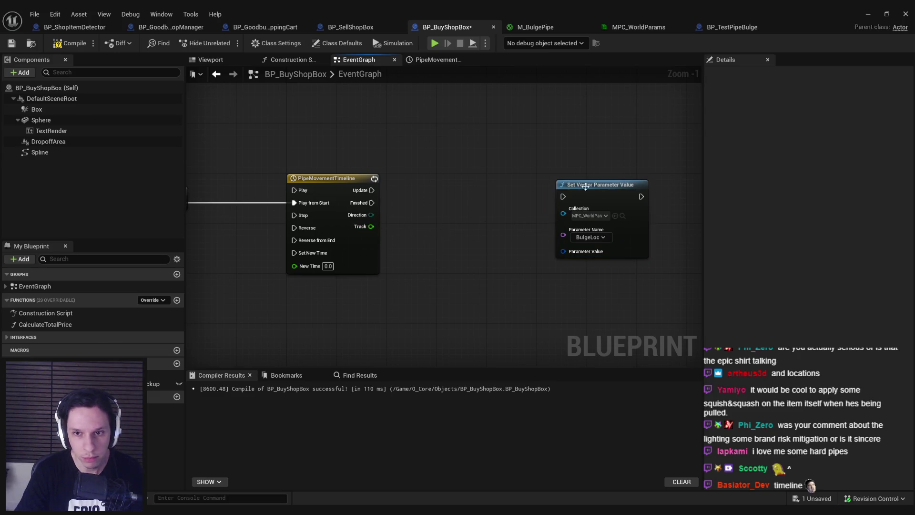
{"action": "left_click_drag", "start_coordinate": [585, 186], "coordinate": [616, 180]}
{"action": "mouse_move", "coordinate": [53, 152]}
{"action": "left_mouse_down"}
{"action": "mouse_move", "coordinate": [429, 323]}
{"action": "mouse_move", "coordinate": [487, 265]}
{"action": "left_mouse_up"}
{"action": "type", "text": "get spline location"}
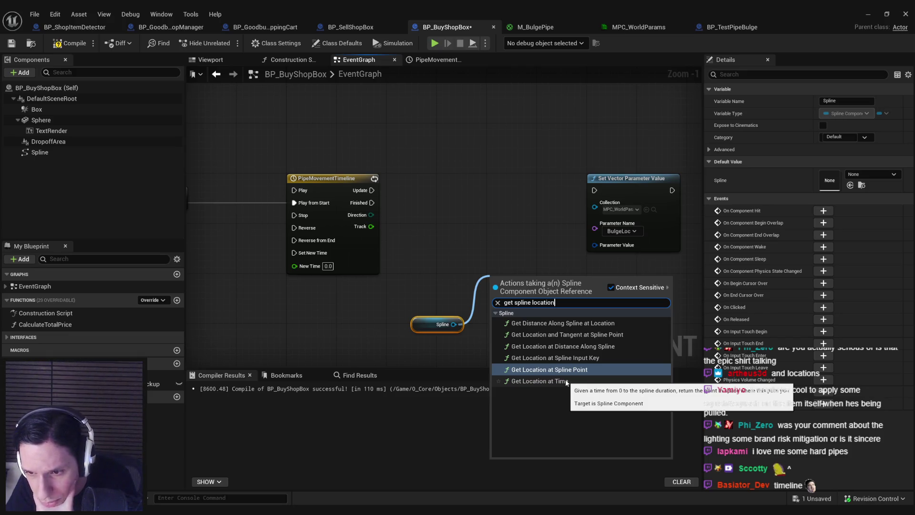
Add Get Location at Time from the Spline, check its Duration, and open PipeMovementTimeline.
{"action": "left_click", "coordinate": [539, 381]}
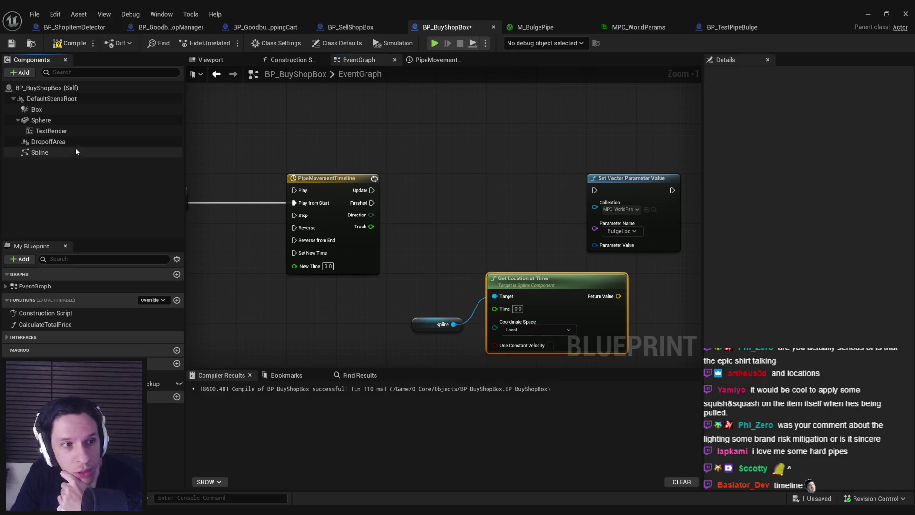
{"action": "left_click", "coordinate": [75, 151]}
{"action": "scroll", "coordinate": [910, 229], "scroll_direction": "down", "scroll_amount": 10}
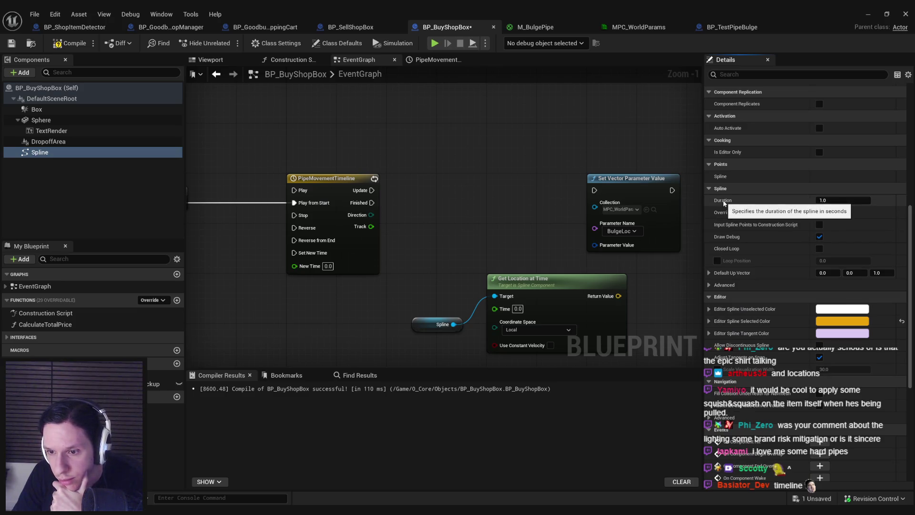
{"action": "left_click_drag", "start_coordinate": [482, 285], "coordinate": [441, 250]}
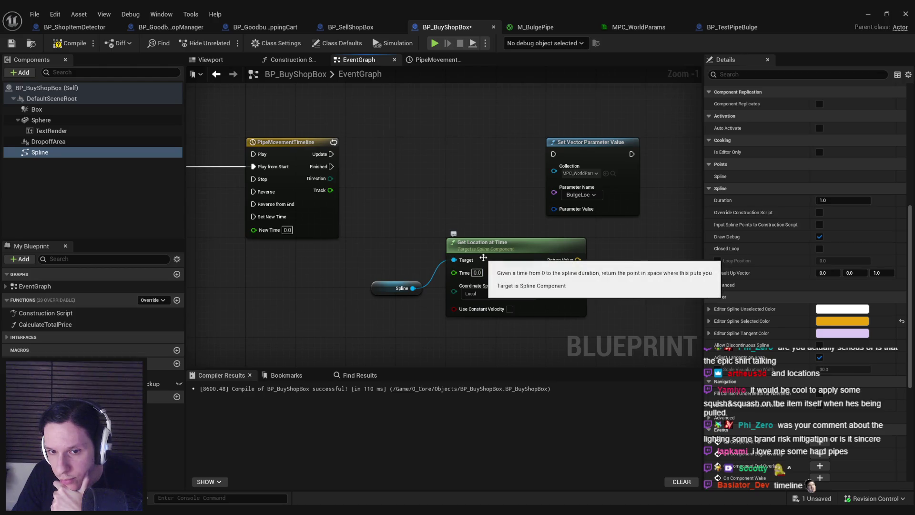
{"action": "double_click", "coordinate": [311, 221]}
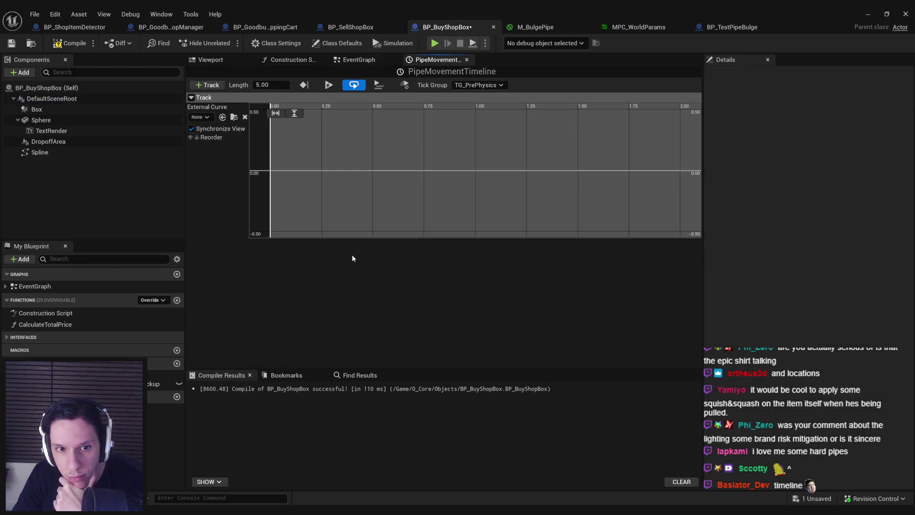
Key the Track curve at its start and near 5 seconds with value 1.
{"action": "right_click", "coordinate": [364, 172]}
{"action": "left_click", "coordinate": [384, 192]}
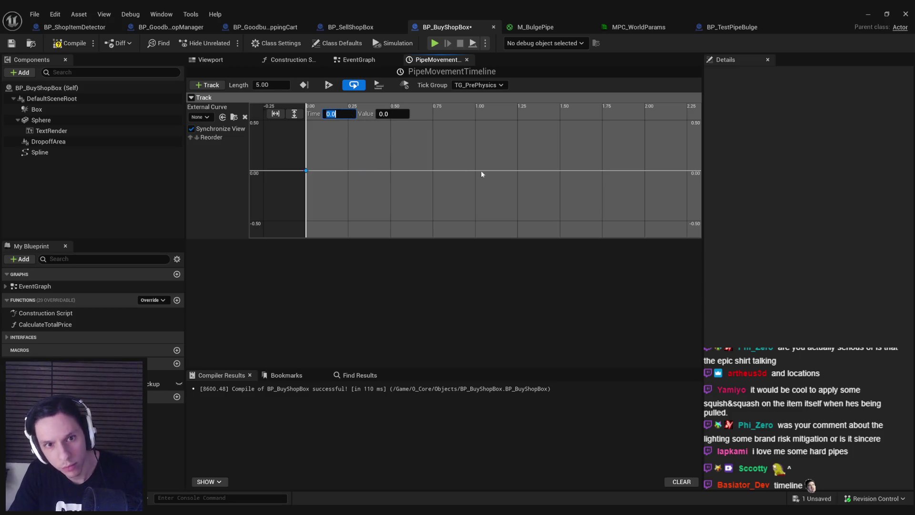
{"action": "scroll", "coordinate": [401, 197], "scroll_direction": "down", "scroll_amount": 4}
{"action": "right_click", "coordinate": [573, 203]}
{"action": "left_click", "coordinate": [580, 217]}
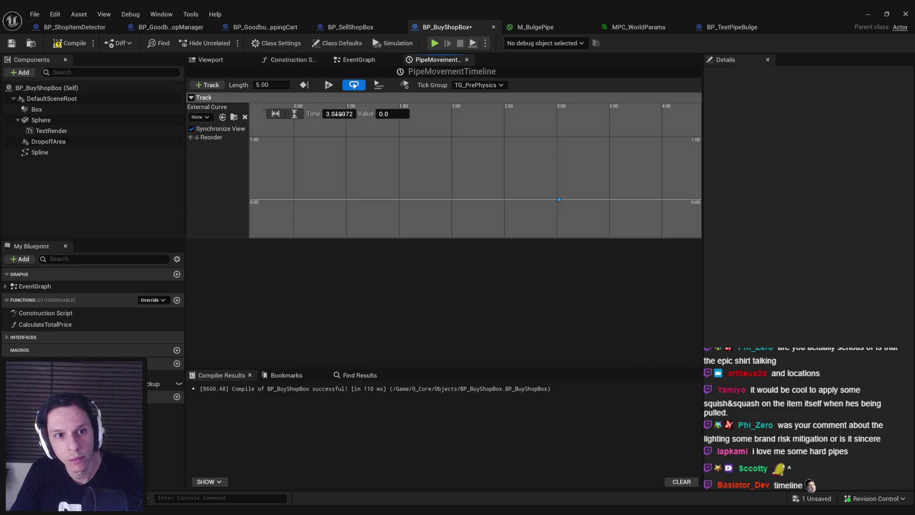
{"action": "type", "text": "1"}
{"action": "key", "text": "Return"}
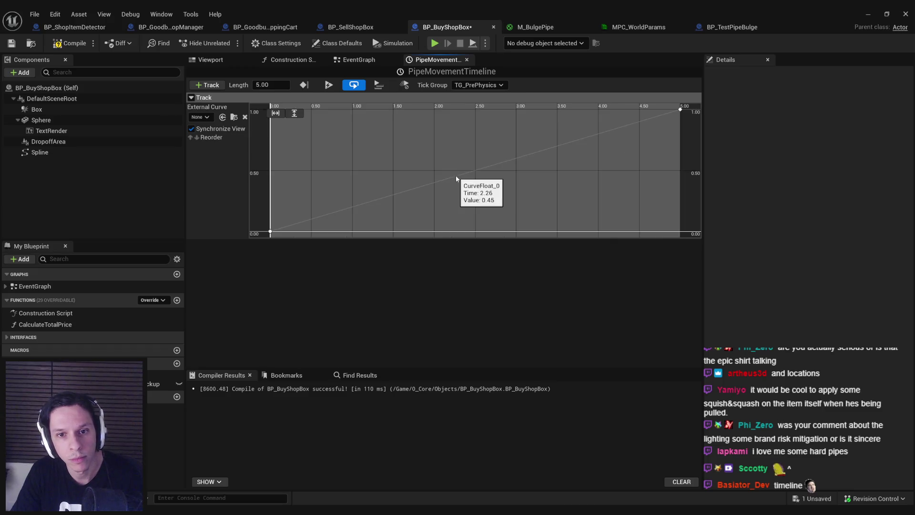
{"action": "key", "text": "f"}
{"action": "left_click", "coordinate": [361, 61]}
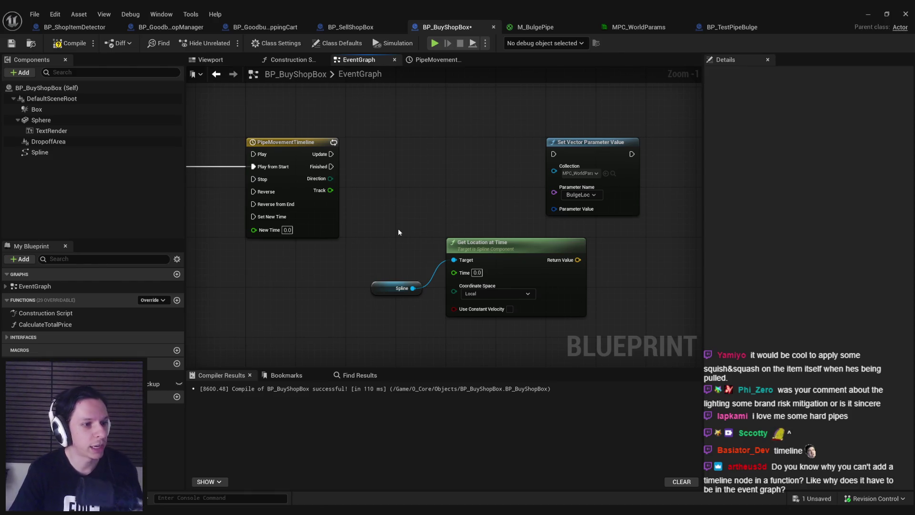
Compile, then set Get Location at Time to World space with Use Constant Velocity.
{"action": "left_click", "coordinate": [319, 142]}
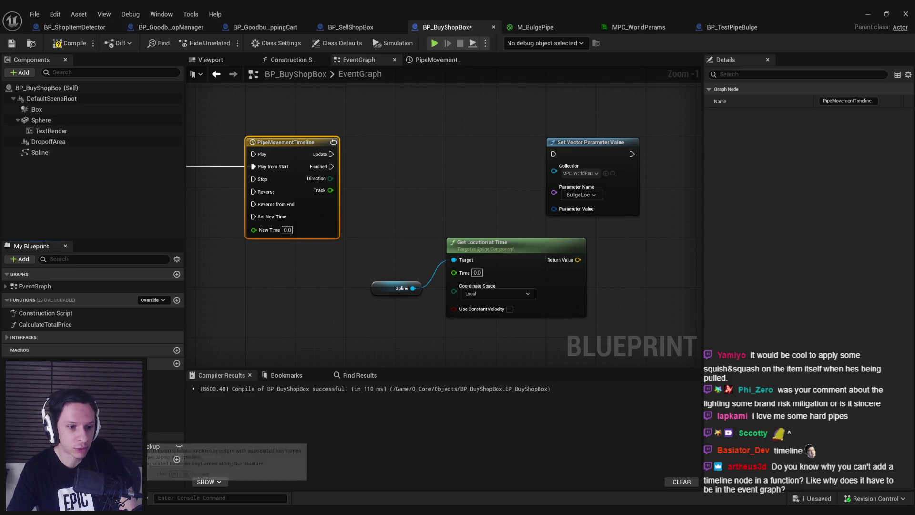
{"action": "left_click", "coordinate": [164, 435]}
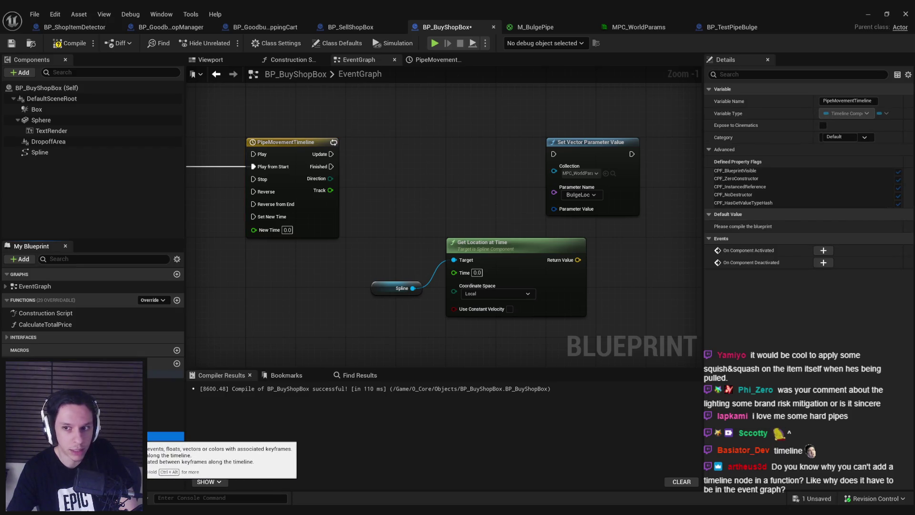
{"action": "left_click", "coordinate": [70, 43]}
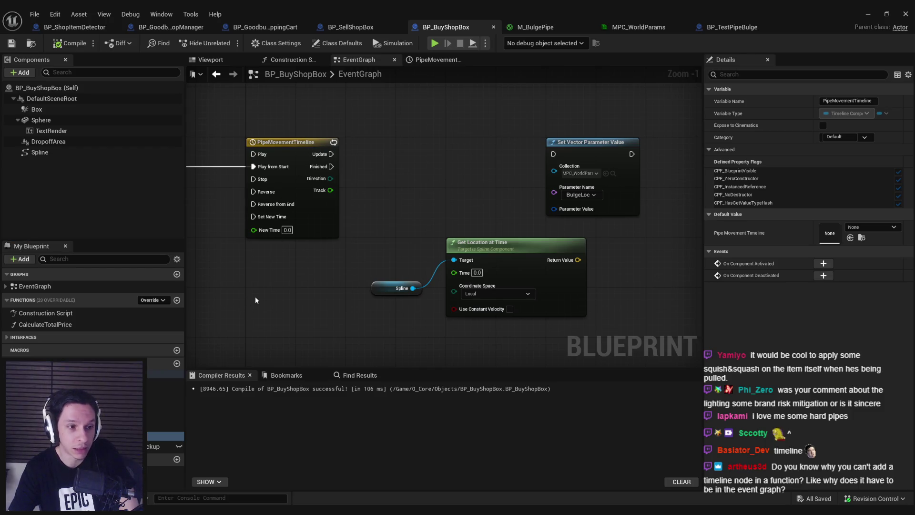
{"action": "left_click", "coordinate": [494, 293]}
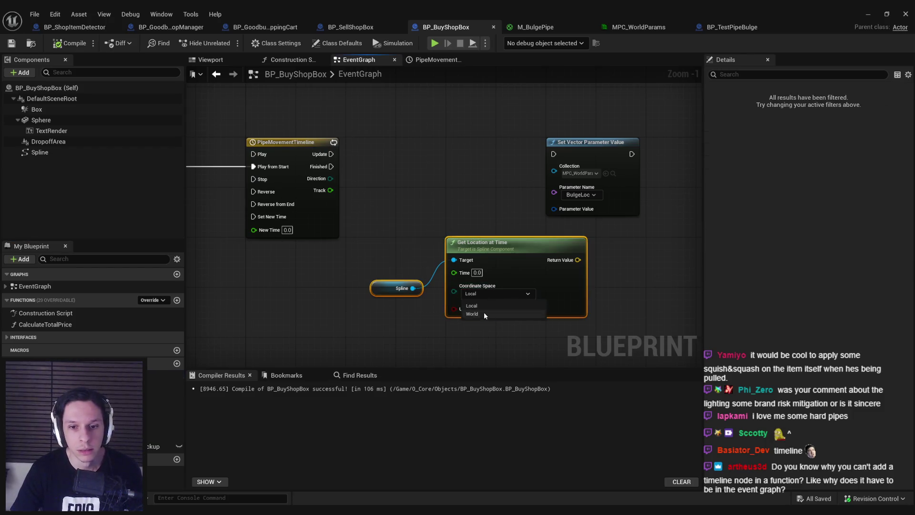
{"action": "left_click", "coordinate": [484, 311]}
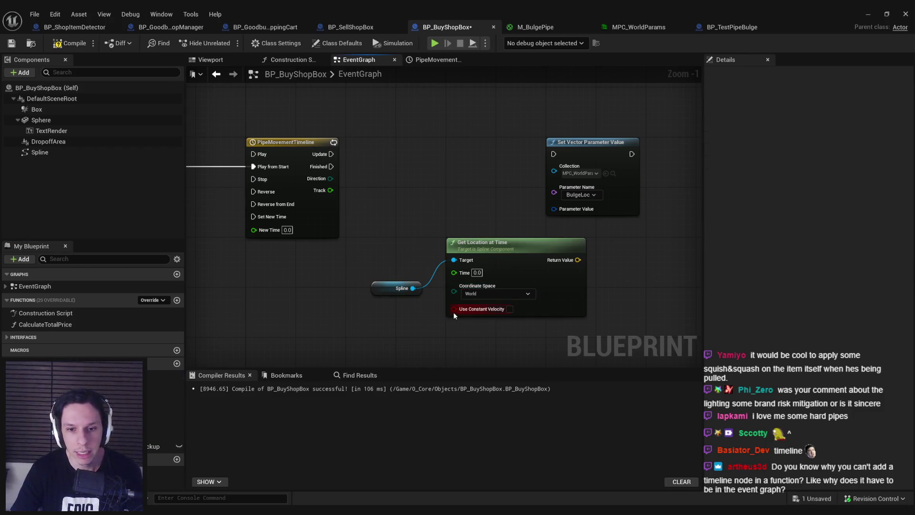
{"action": "left_click", "coordinate": [509, 309]}
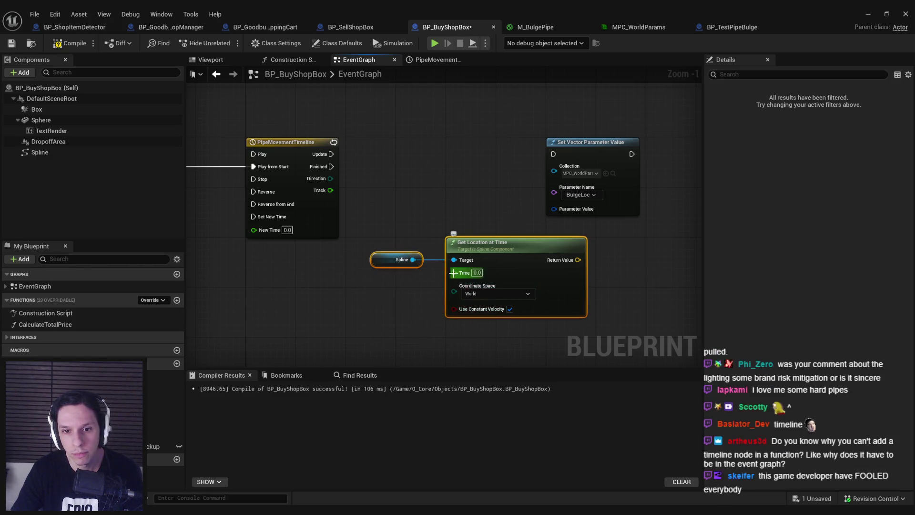
Wire Track into Time and Return Value into Parameter Value, then tidy the nodes.
{"action": "left_click_drag", "start_coordinate": [324, 186], "coordinate": [329, 190]}
{"action": "left_click_drag", "start_coordinate": [577, 260], "coordinate": [553, 208]}
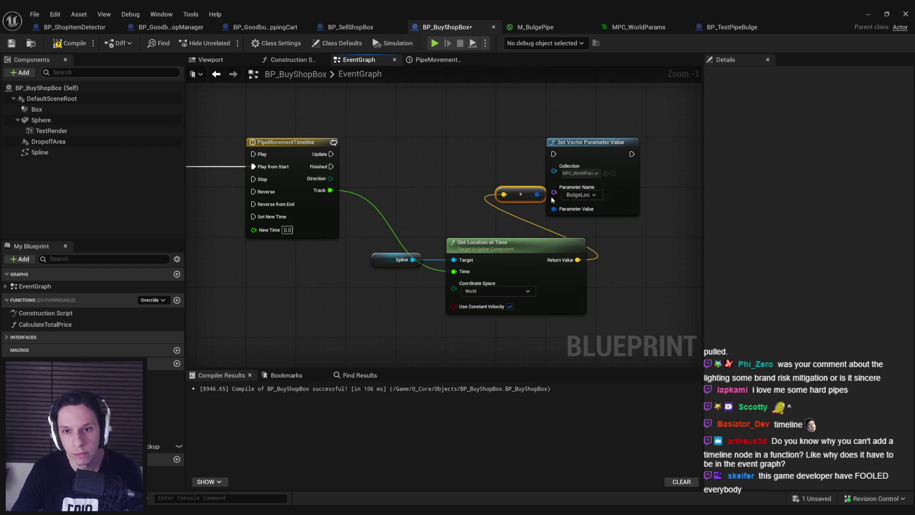
{"action": "left_click_drag", "start_coordinate": [590, 152], "coordinate": [683, 153]}
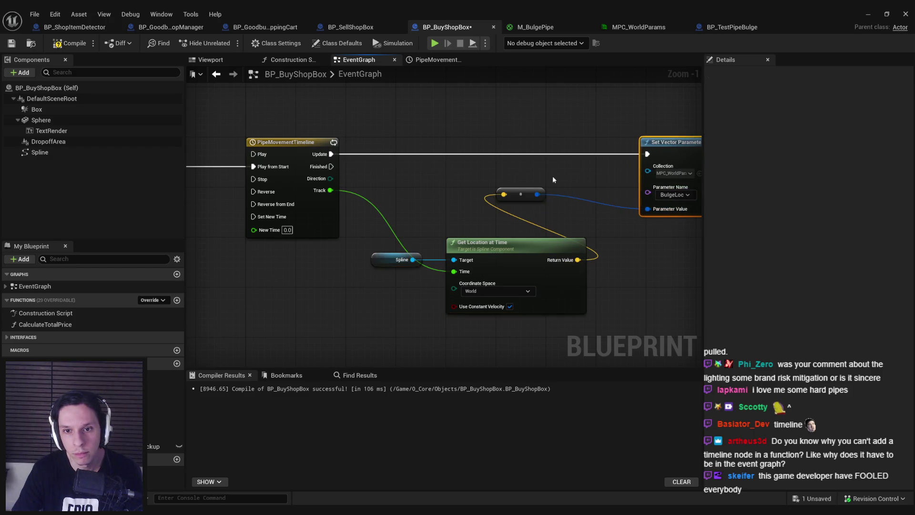
{"action": "left_click_drag", "start_coordinate": [528, 176], "coordinate": [461, 192]}
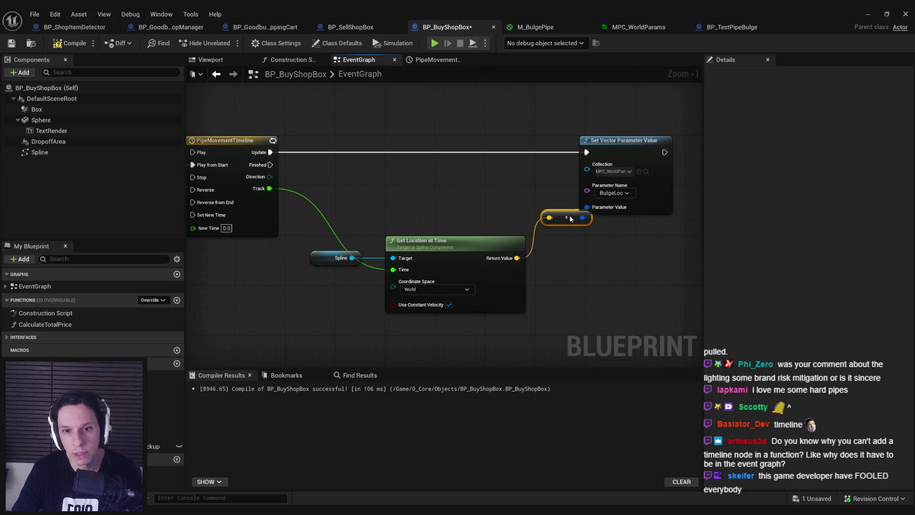
{"action": "left_click_drag", "start_coordinate": [360, 230], "coordinate": [400, 264]}
{"action": "left_click_drag", "start_coordinate": [465, 265], "coordinate": [440, 234]}
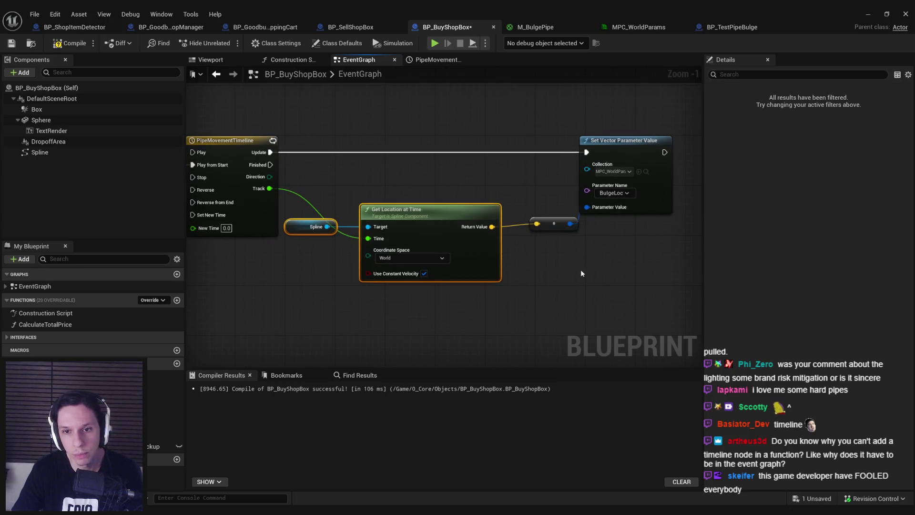
{"action": "left_click_drag", "start_coordinate": [562, 228], "coordinate": [544, 228]}
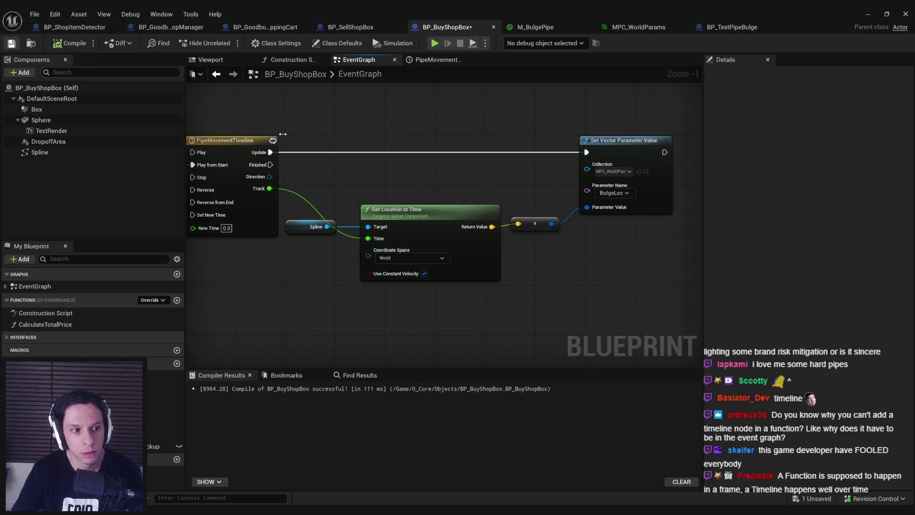
{"action": "left_click", "coordinate": [867, 13]}
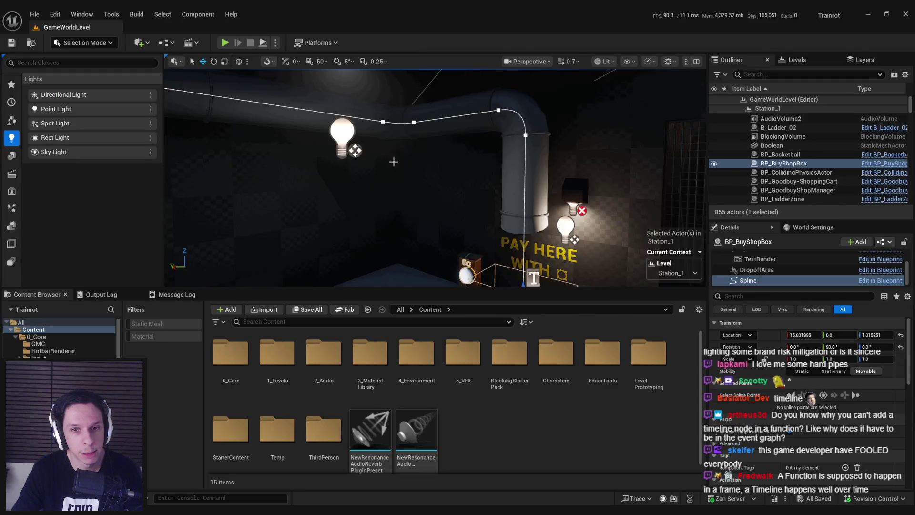
Start Play-In-Editor and walk from the train along the platform into the PAY HERE room.
{"action": "key", "text": "w"}
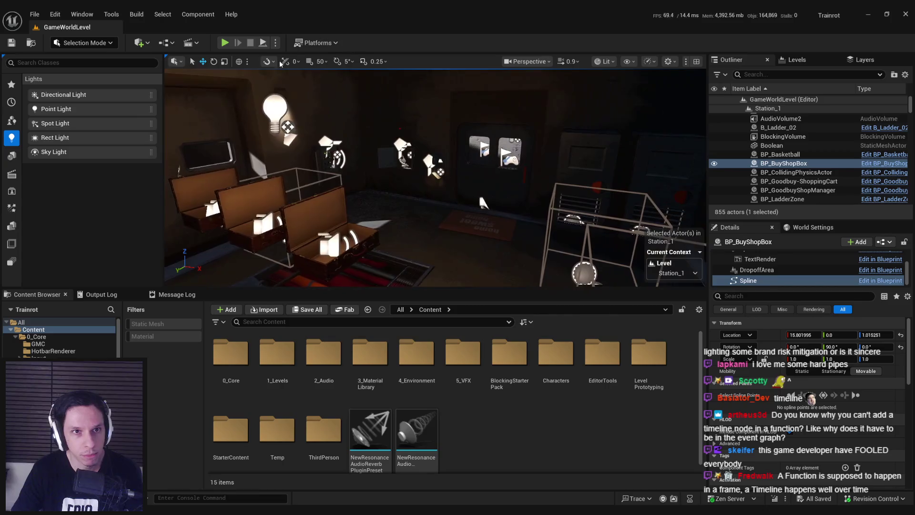
{"action": "key", "text": "alt+p"}
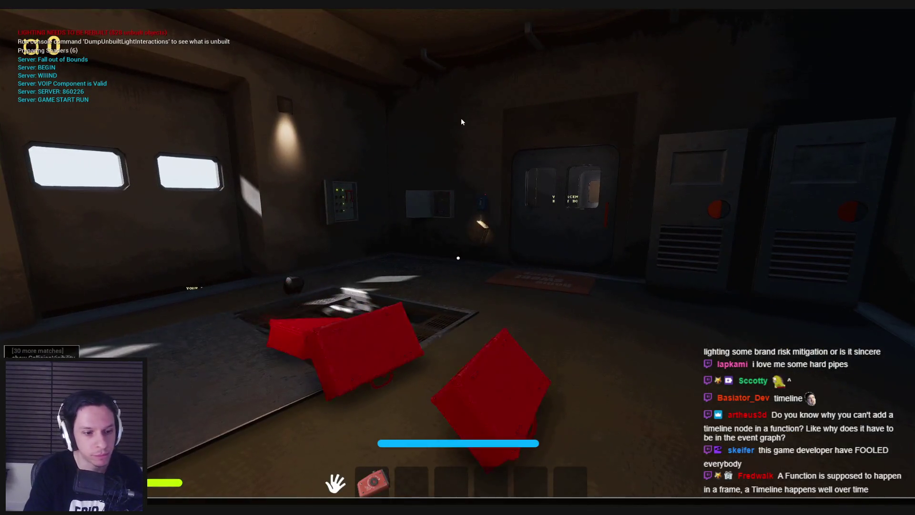
{"action": "key", "text": "grave"}
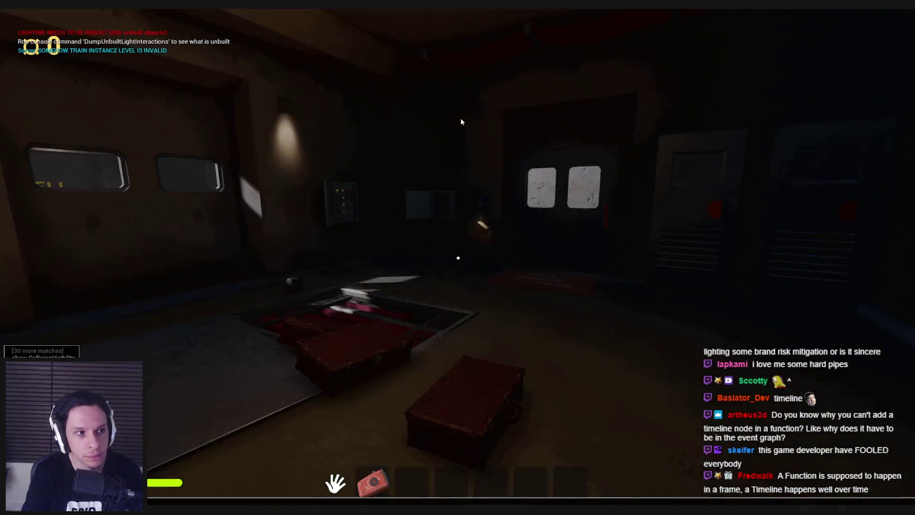
{"action": "left_click", "coordinate": [461, 122]}
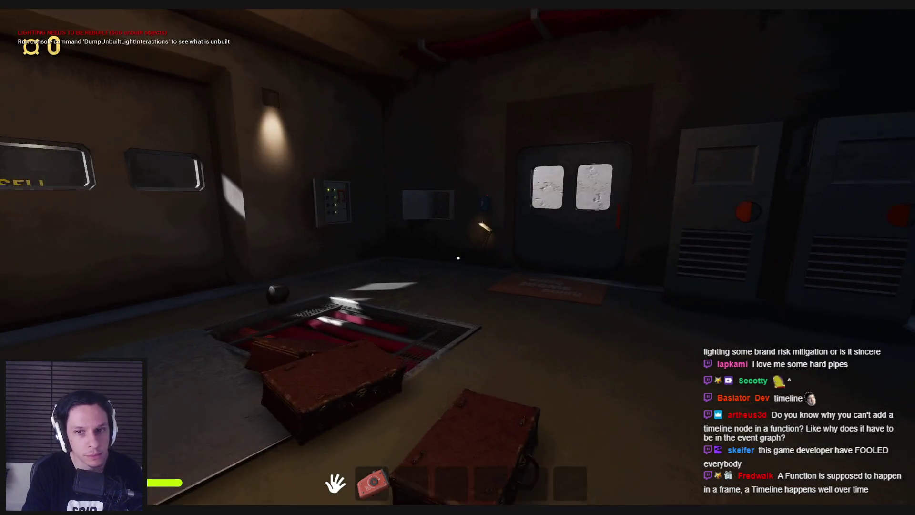
{"action": "key", "text": "w"}
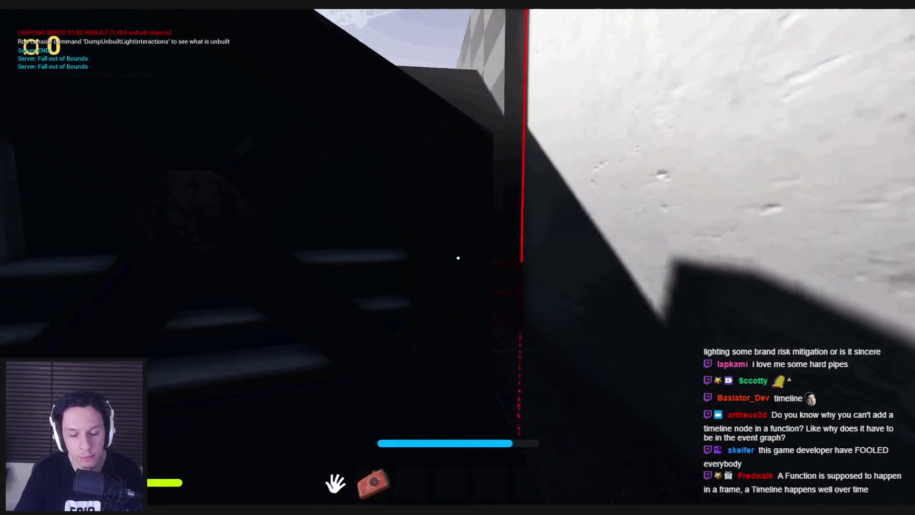
{"action": "key", "text": "w"}
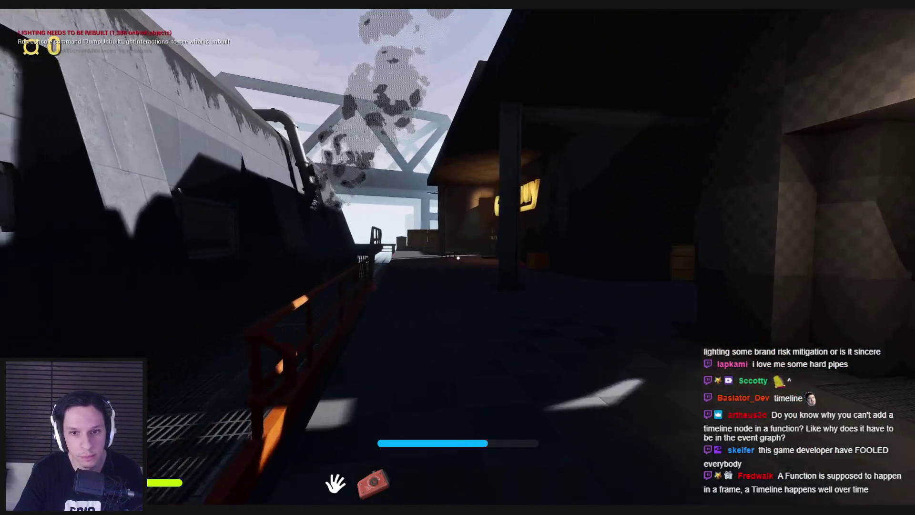
{"action": "key", "text": "w"}
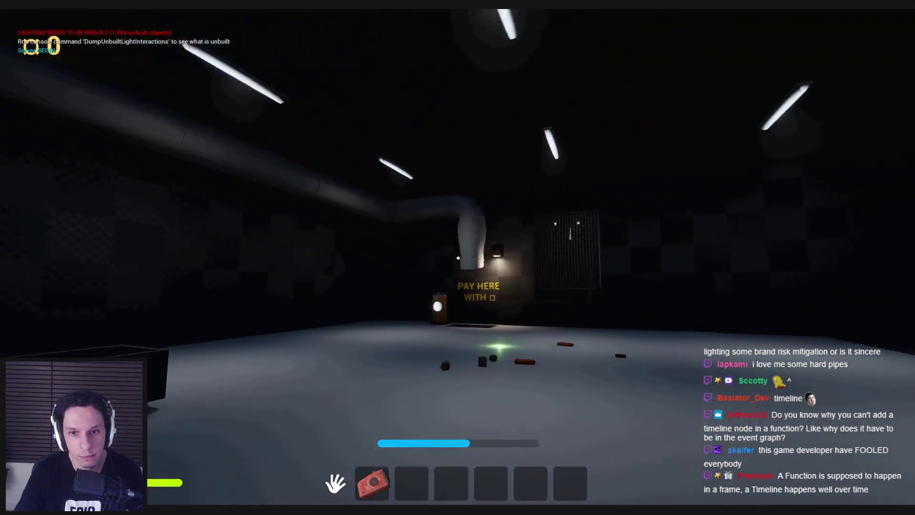
{"action": "key", "text": "w"}
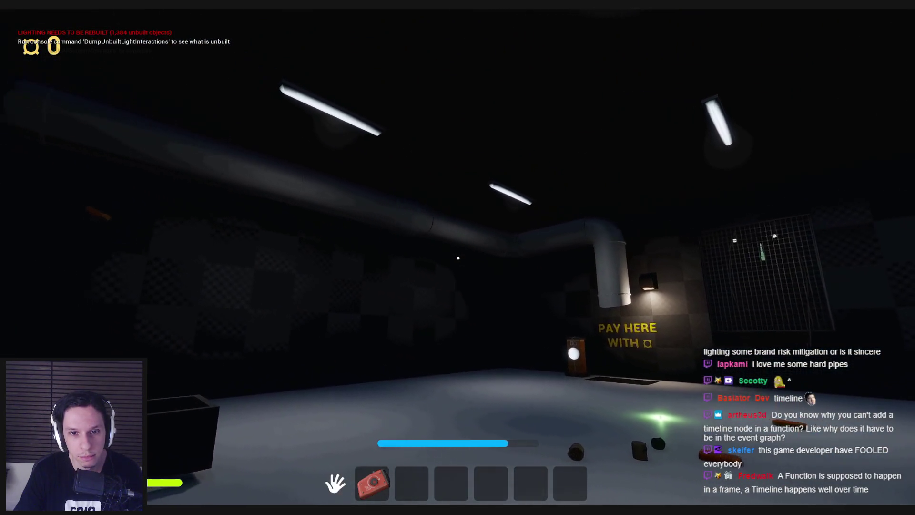
{"action": "key", "text": "w"}
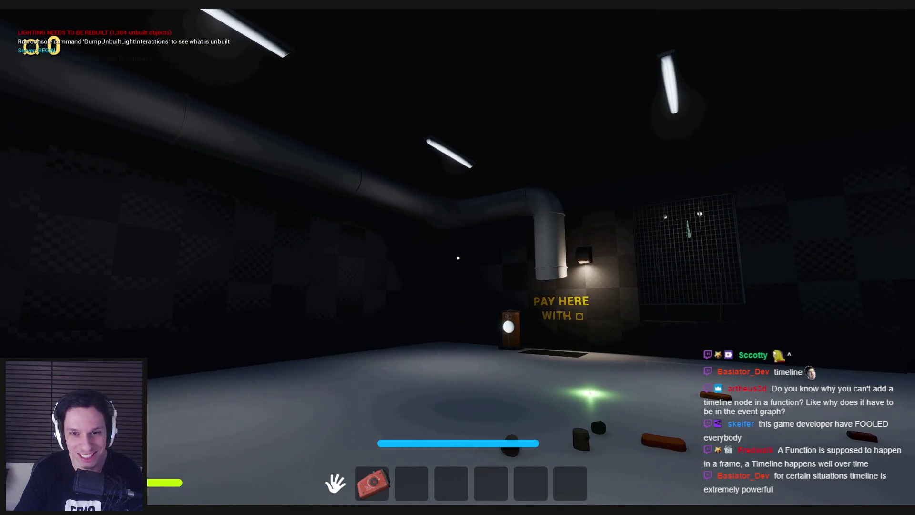
{"action": "key", "text": "w"}
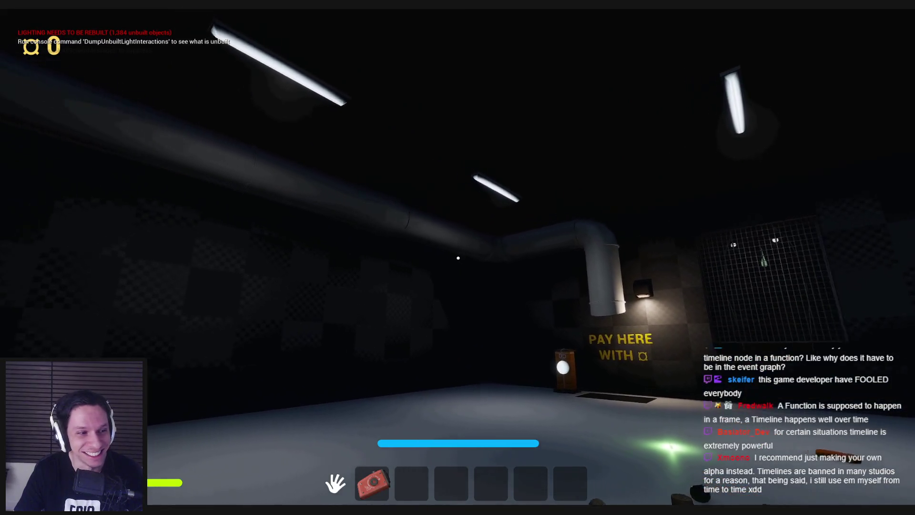
{"action": "key", "text": "w"}
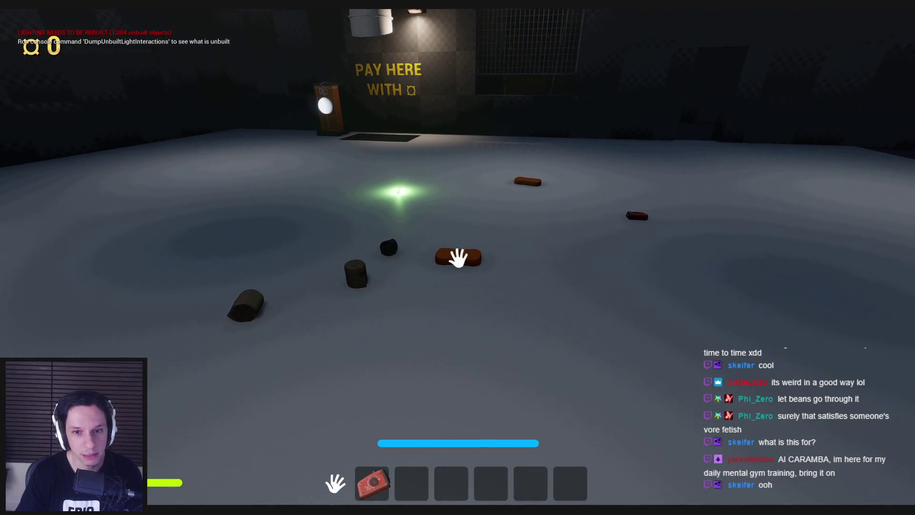
Drop the brick onto the pay pad, then carry the glowstick onto it.
{"action": "left_click", "coordinate": [457, 257]}
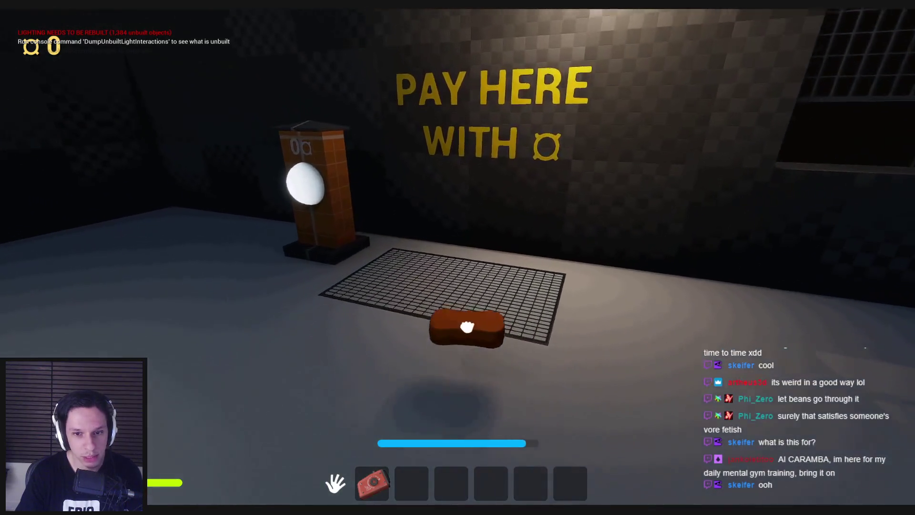
{"action": "left_click", "coordinate": [467, 327]}
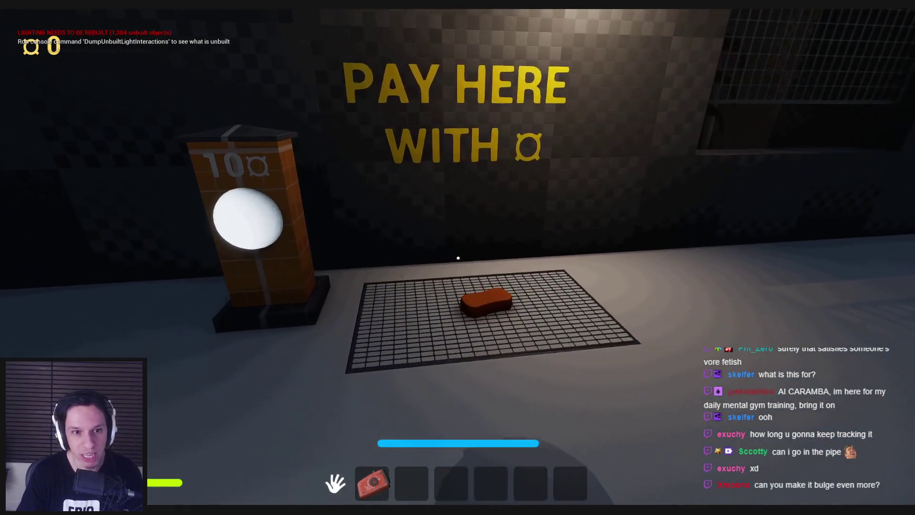
{"action": "key", "text": "w"}
{"action": "key", "text": "s"}
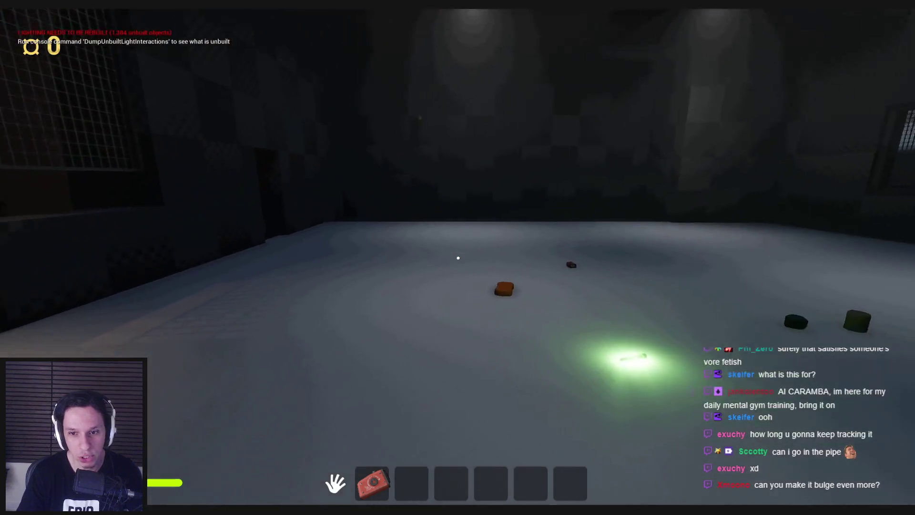
{"action": "key", "text": "w"}
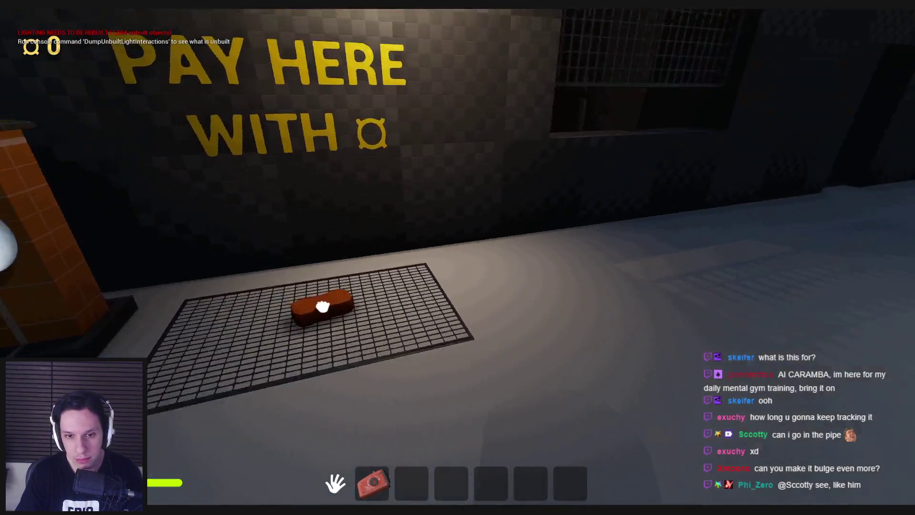
{"action": "mouse_move", "coordinate": [457, 257]}
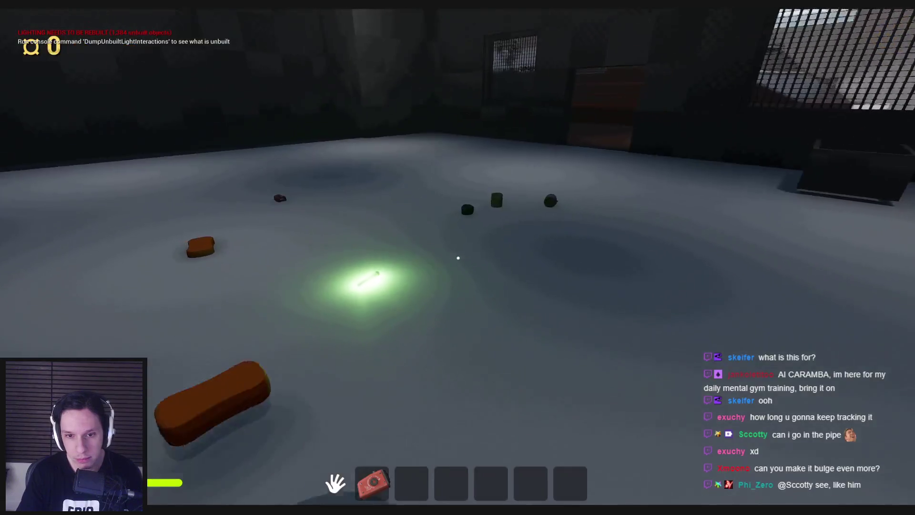
{"action": "left_click_drag", "start_coordinate": [457, 258], "coordinate": [458, 257]}
Walk around the room toward the PAY HERE sign, then stop the play session.
{"action": "key", "text": "shift+w"}
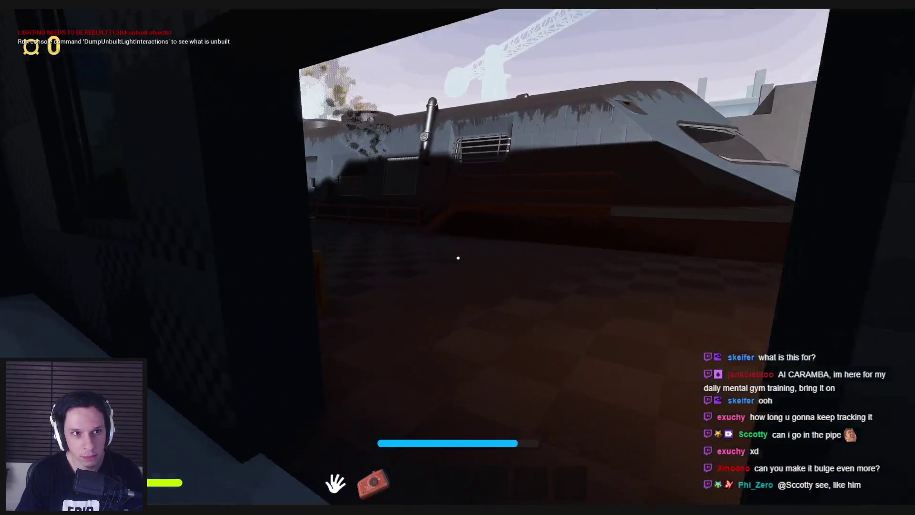
{"action": "mouse_move", "coordinate": [457, 257]}
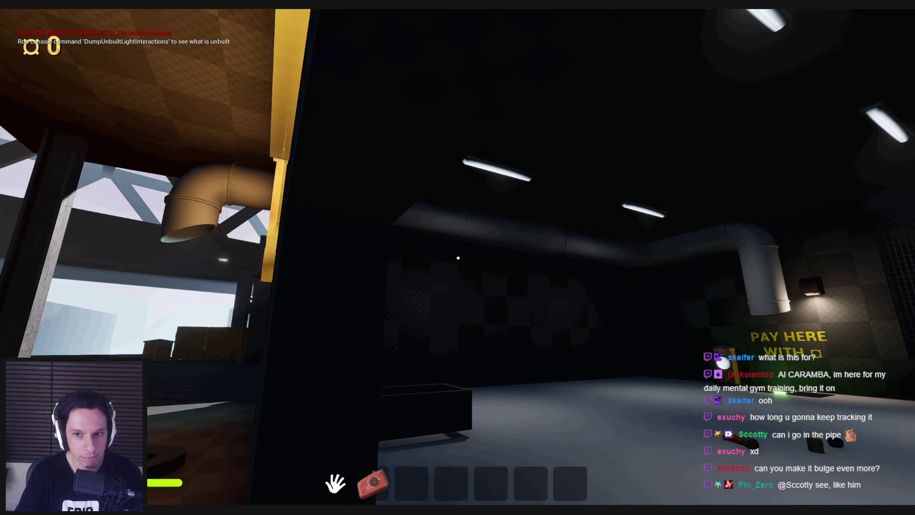
{"action": "key", "text": "w"}
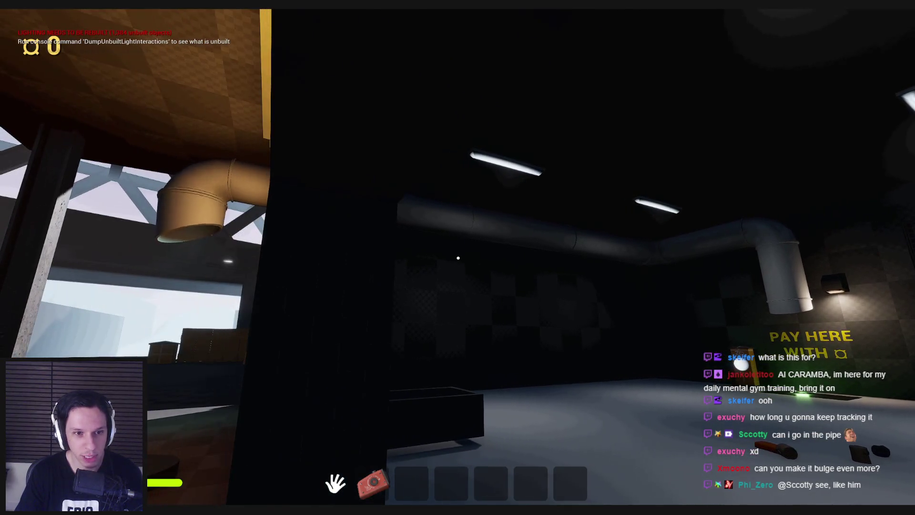
{"action": "key", "text": "d"}
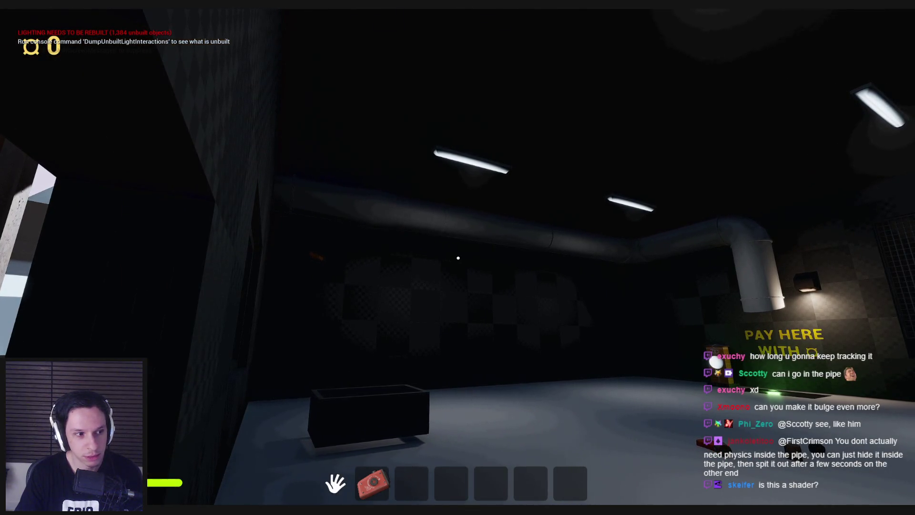
{"action": "key", "text": "d"}
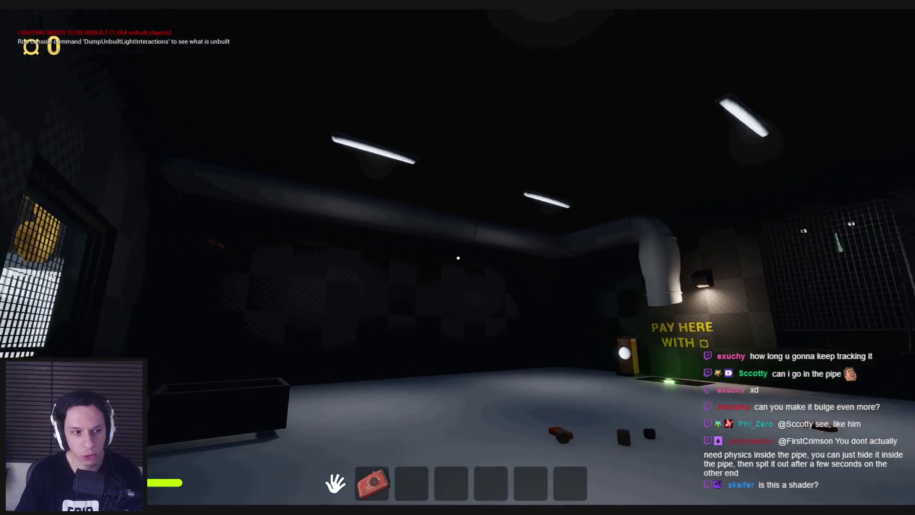
{"action": "key", "text": "shift+w"}
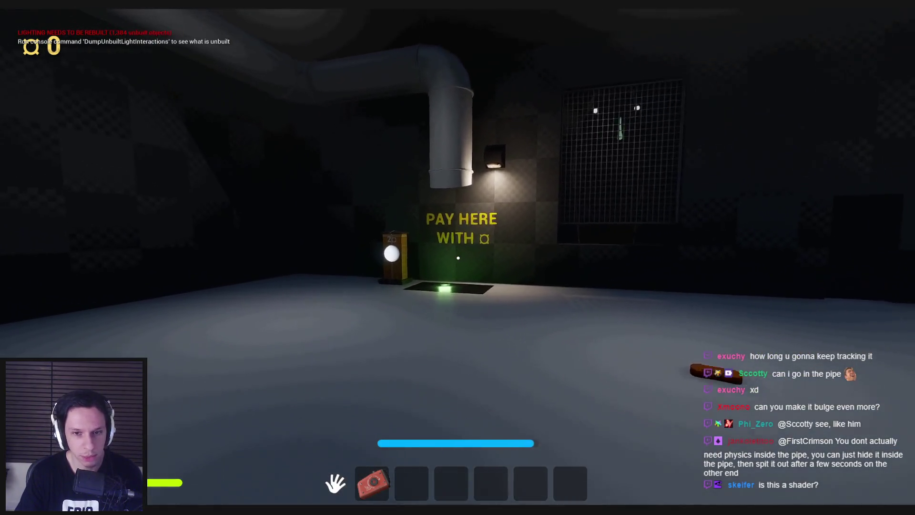
{"action": "key", "text": "shift+w"}
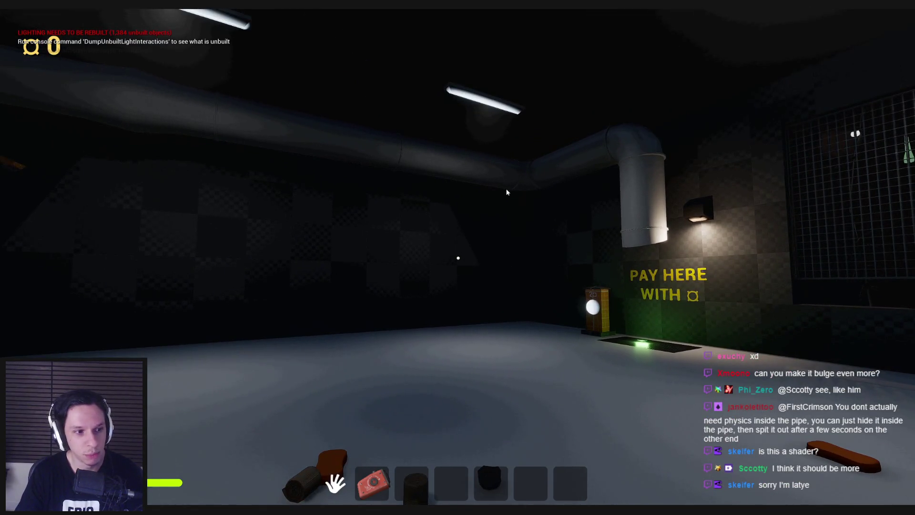
{"action": "key", "text": "Escape"}
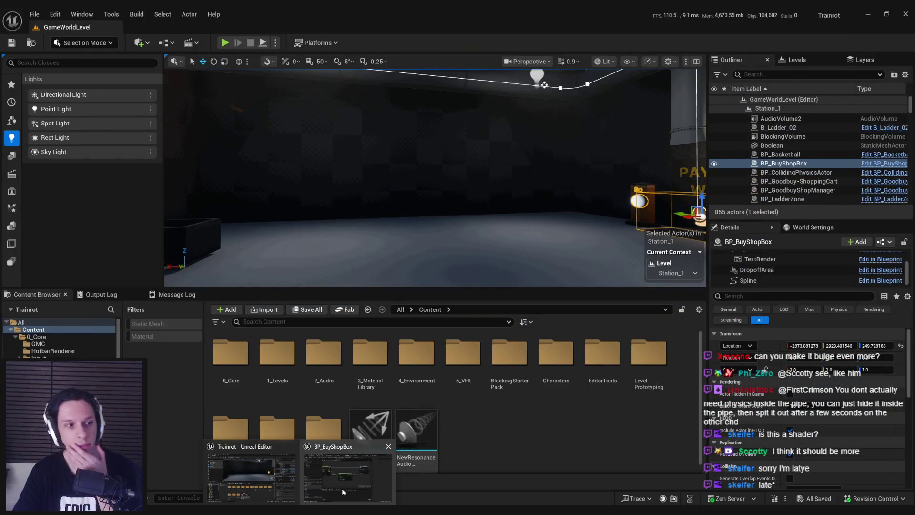
Change M_BulgePipe's Multiply B value to 32 and apply the material.
{"action": "double_click", "coordinate": [343, 486]}
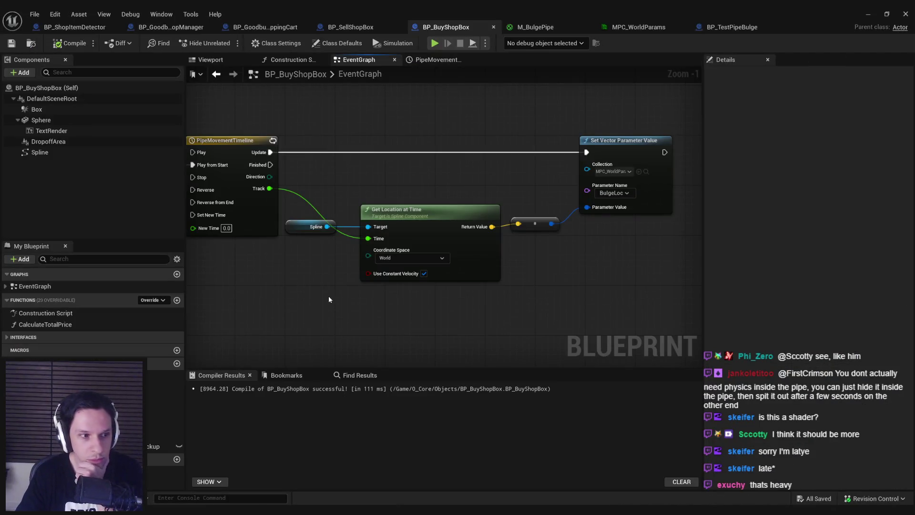
{"action": "left_click", "coordinate": [727, 29]}
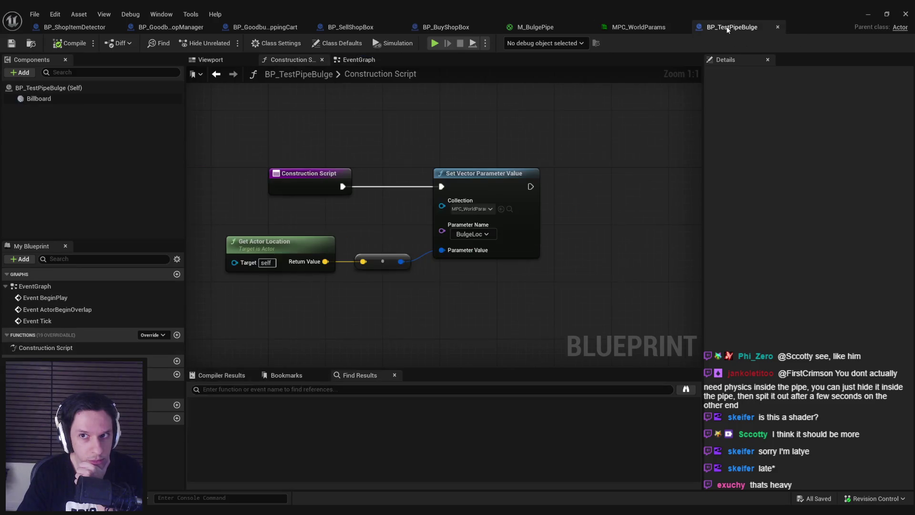
{"action": "left_click", "coordinate": [642, 29]}
{"action": "left_click", "coordinate": [720, 29]}
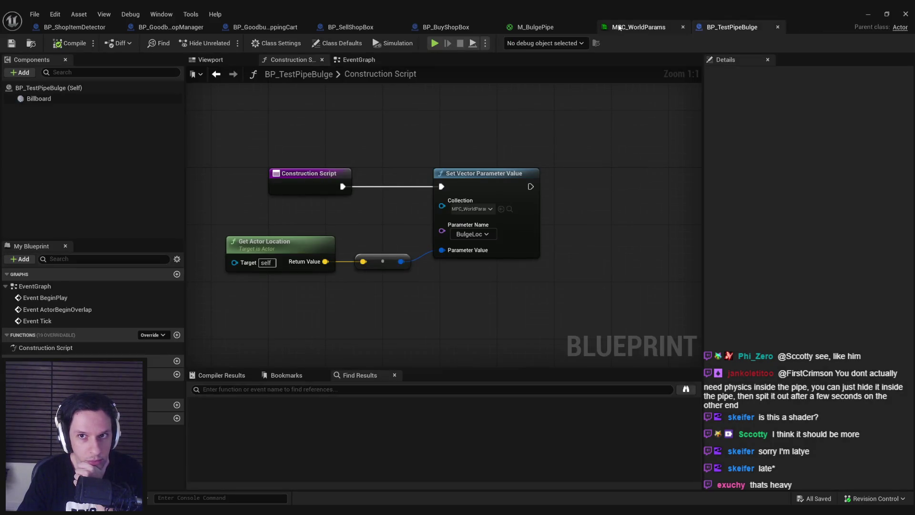
{"action": "left_click", "coordinate": [536, 27]}
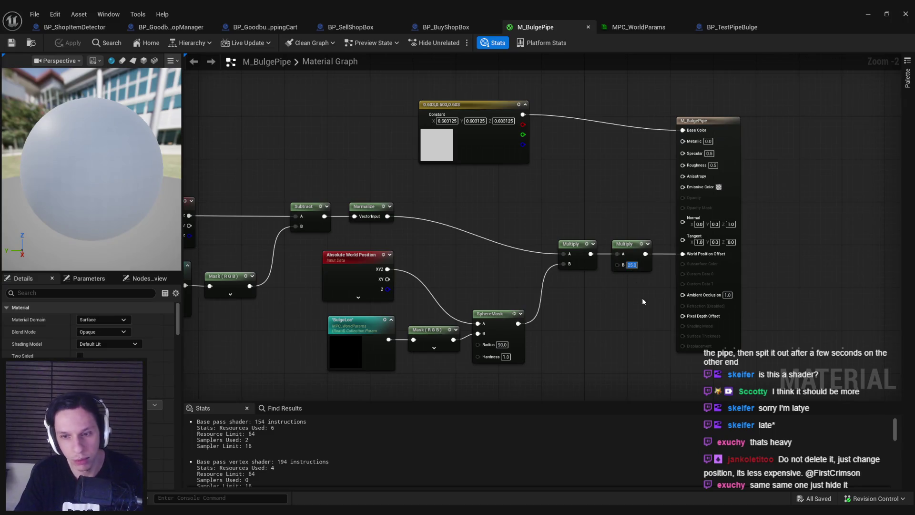
{"action": "type", "text": "32"}
{"action": "key", "text": "Return"}
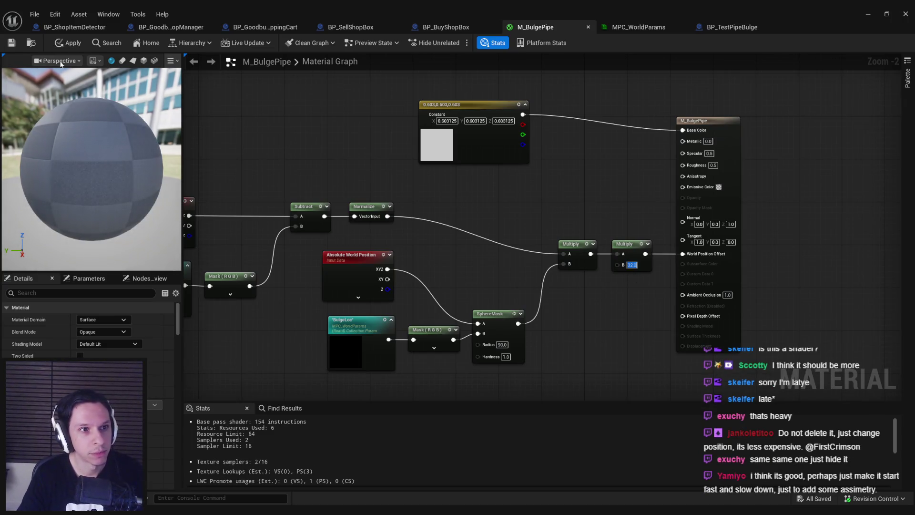
{"action": "left_click", "coordinate": [68, 43]}
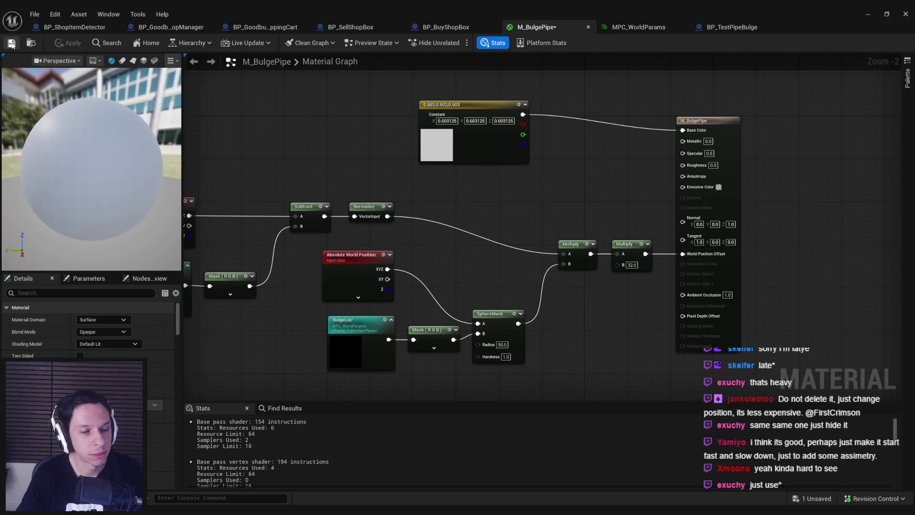
{"action": "left_click", "coordinate": [867, 13]}
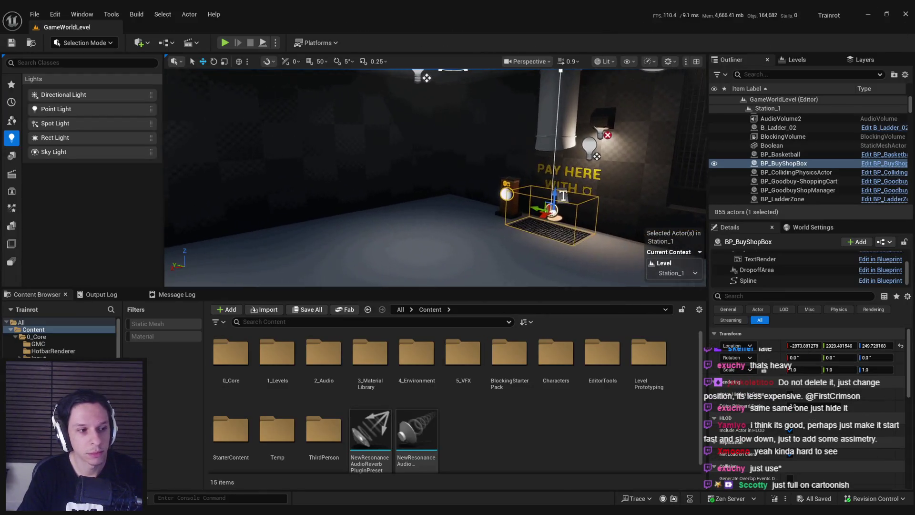
Start and stop a play session, then launch Play-In-Editor again.
{"action": "scroll", "coordinate": [440, 136], "scroll_direction": "down", "scroll_amount": 3}
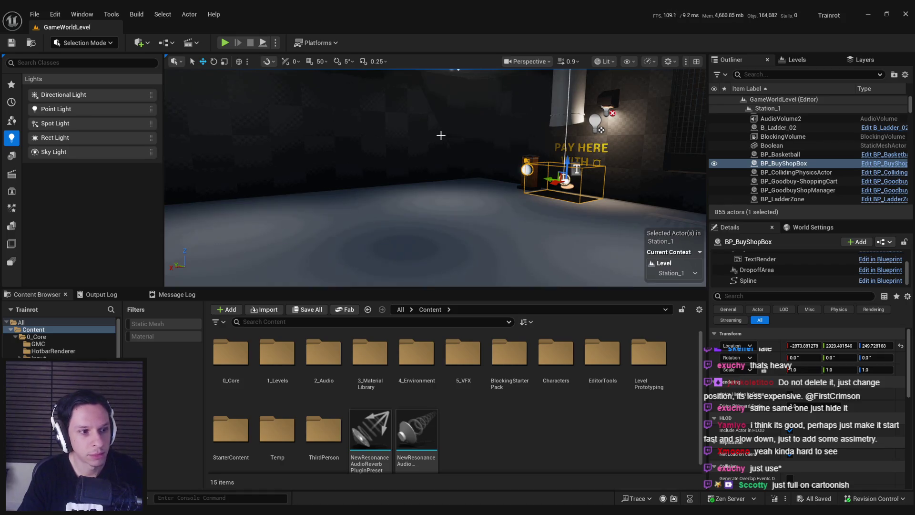
{"action": "left_click", "coordinate": [225, 45]}
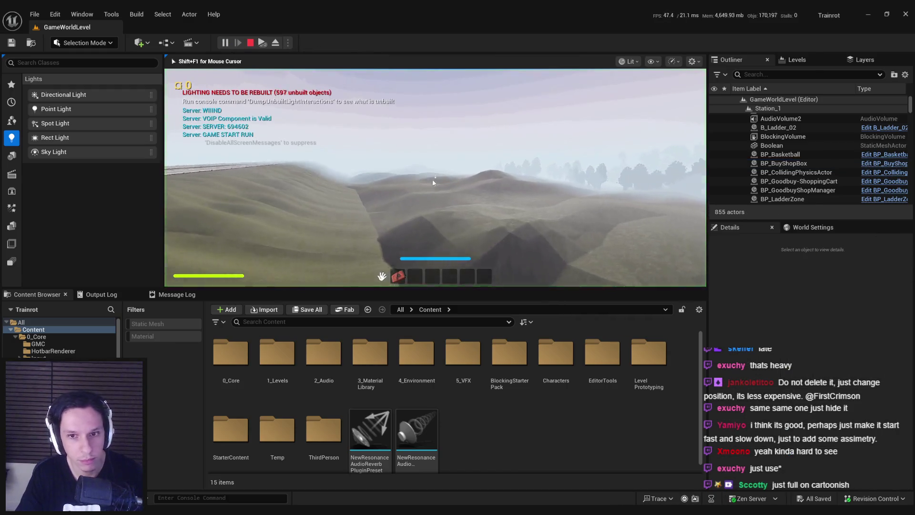
{"action": "key", "text": "Escape"}
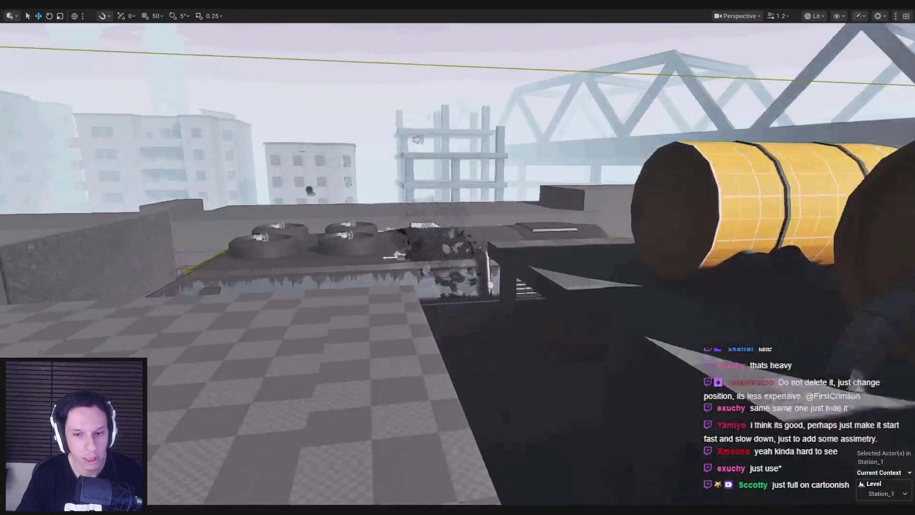
{"action": "scroll", "coordinate": [551, 210], "scroll_direction": "down", "scroll_amount": 3}
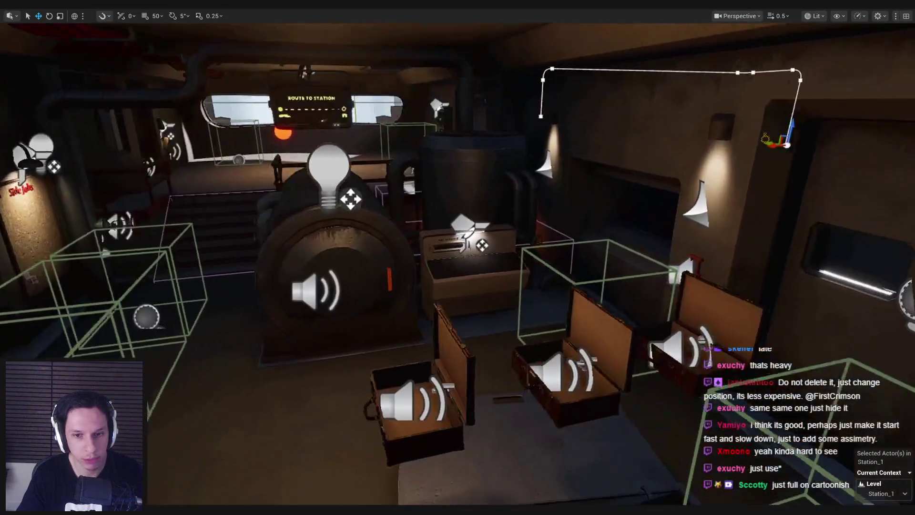
{"action": "key", "text": "alt+p"}
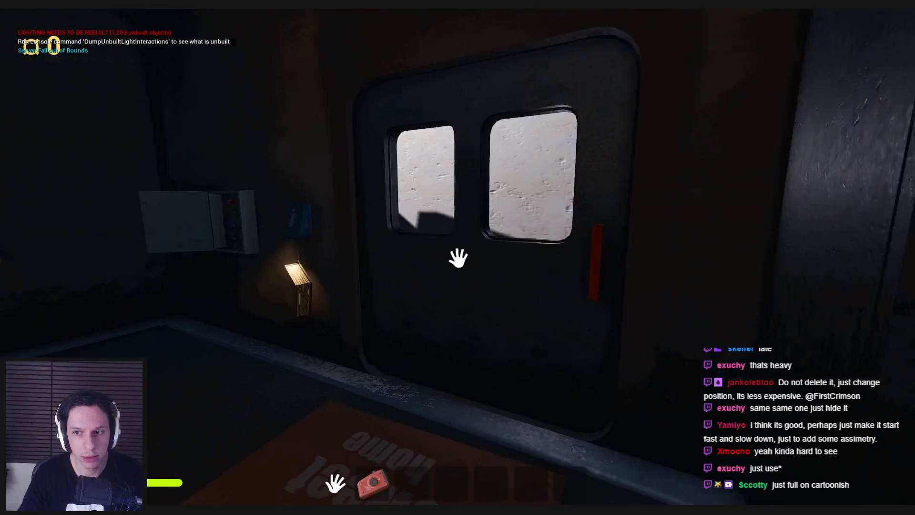
Walk from the train into the PAY HERE room, back away to view the pipe, then stop.
{"action": "left_click", "coordinate": [457, 257]}
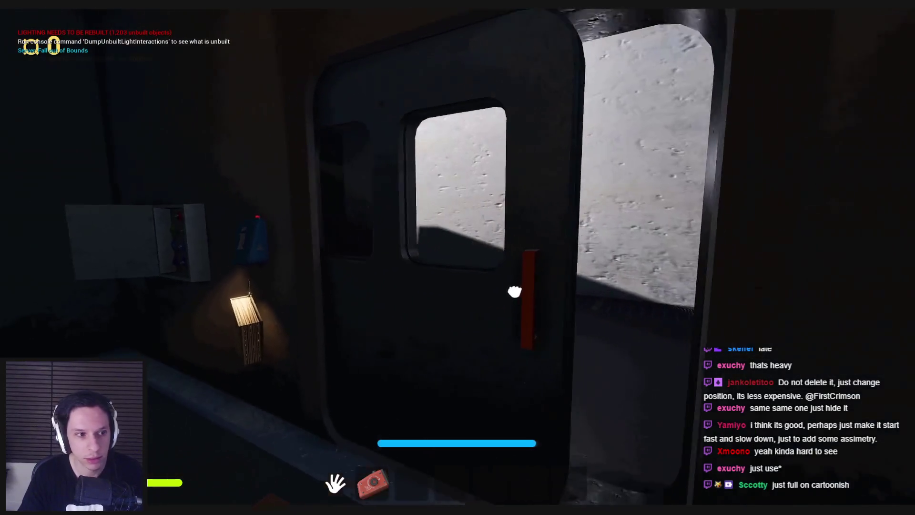
{"action": "key", "text": "w"}
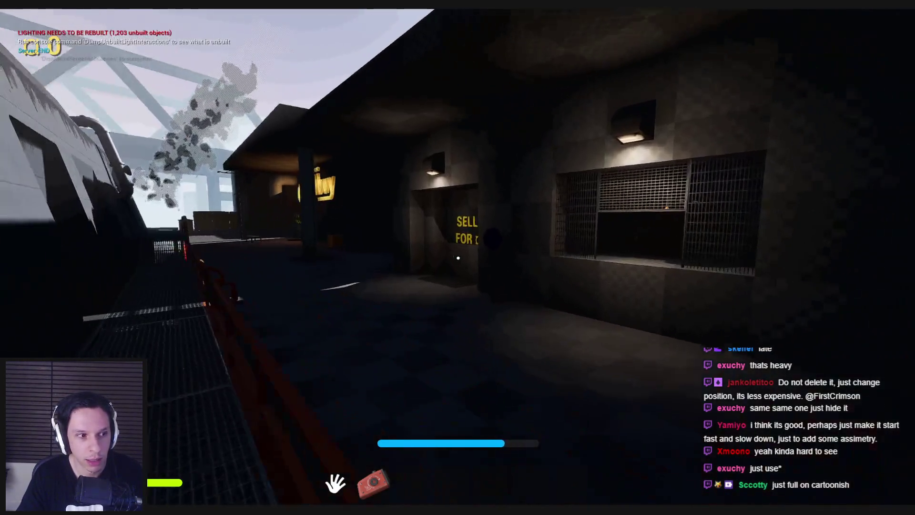
{"action": "key", "text": "w"}
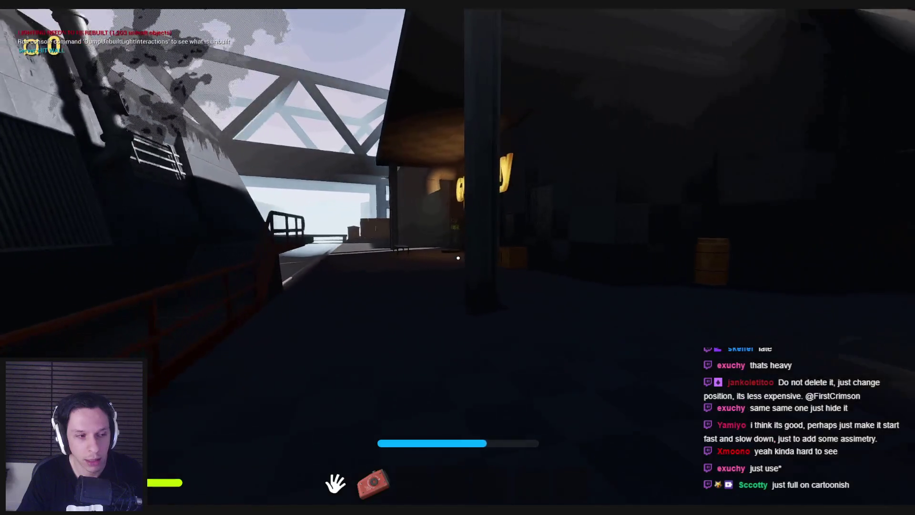
{"action": "key", "text": "w"}
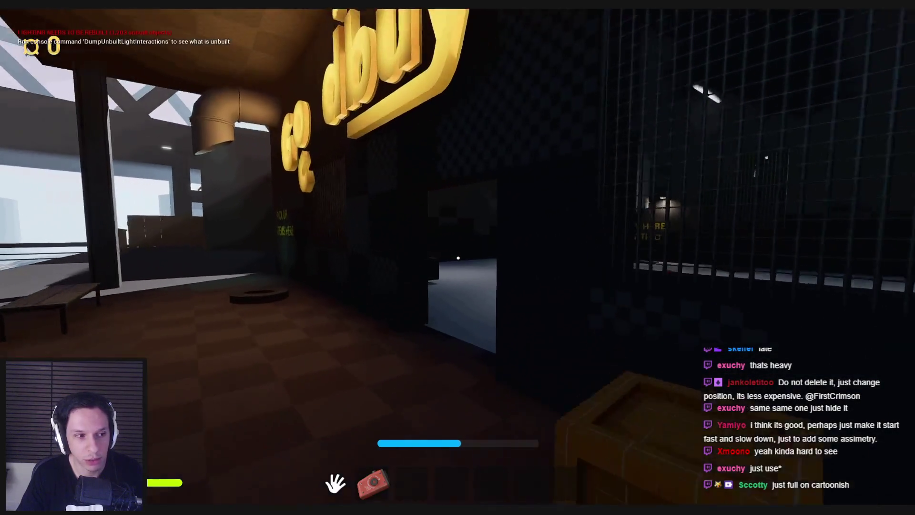
{"action": "key", "text": "s"}
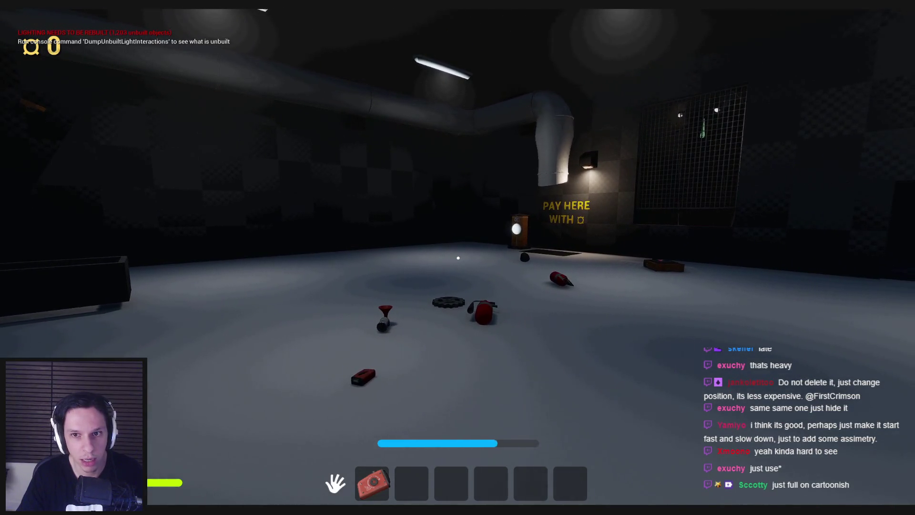
{"action": "key", "text": "s"}
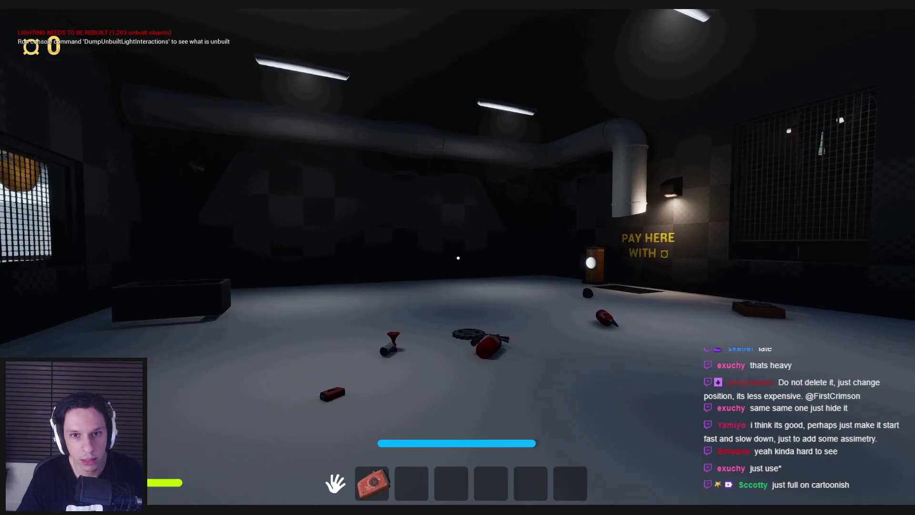
{"action": "key", "text": "s"}
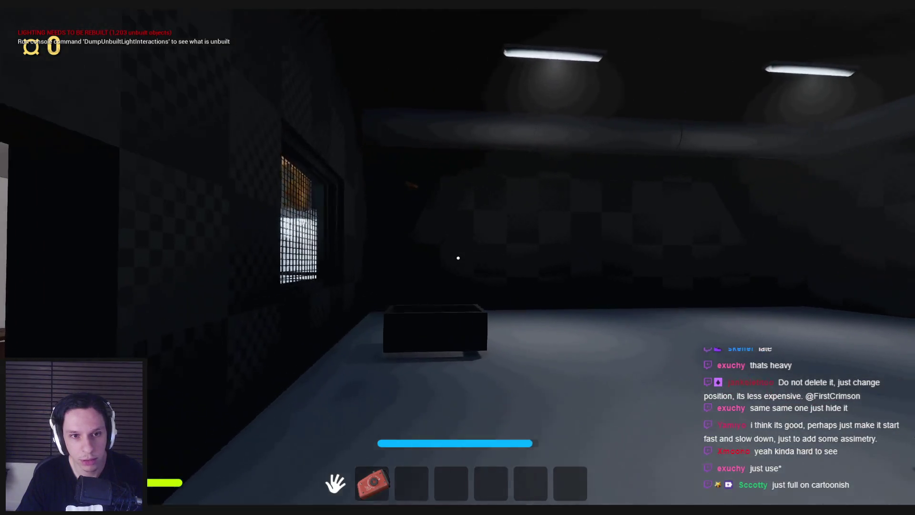
{"action": "key", "text": "Escape"}
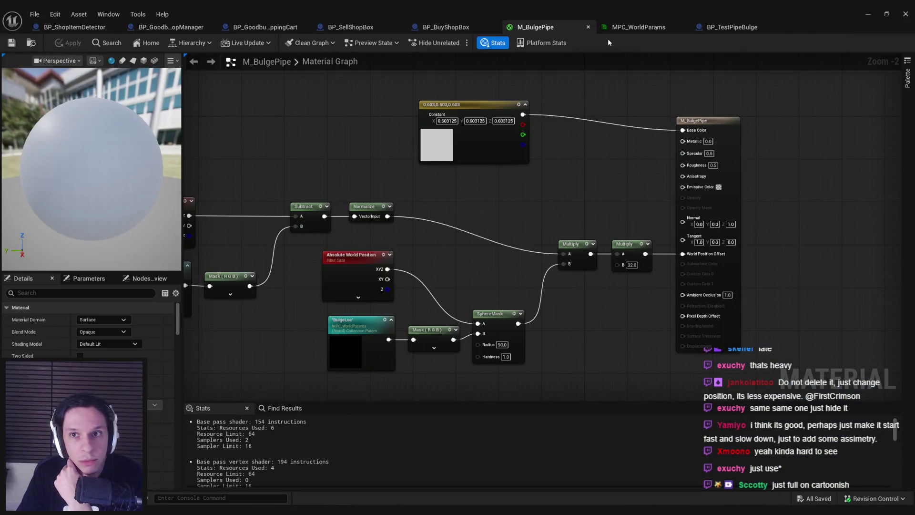
Close BP_TestPipeBulge and give PipeMovementTimeline's end key cubic interpolation in BP_BuyShopBox.
{"action": "left_click", "coordinate": [729, 28]}
{"action": "middle_click", "coordinate": [728, 29]}
{"action": "left_click", "coordinate": [454, 27]}
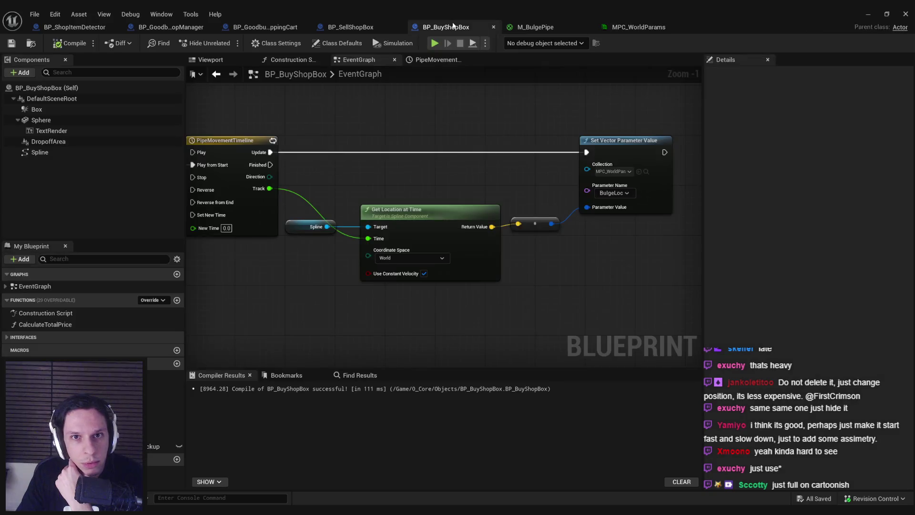
{"action": "double_click", "coordinate": [362, 240]}
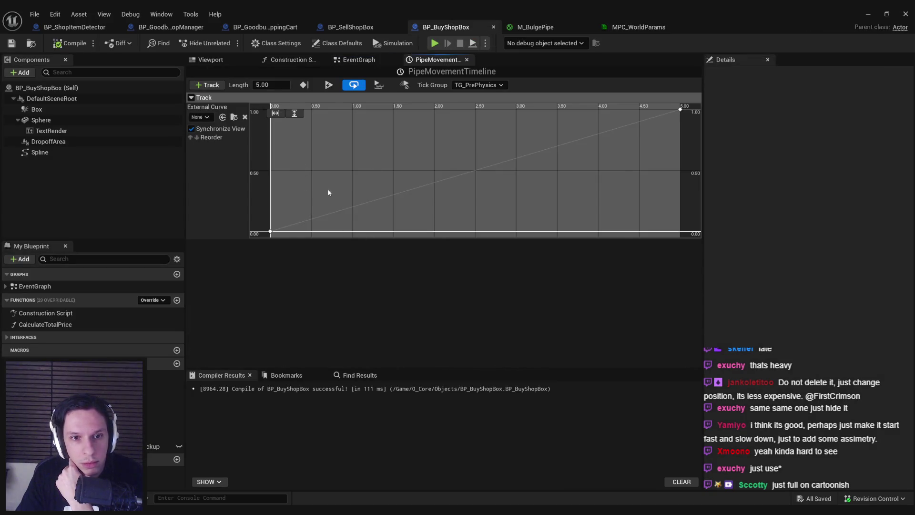
{"action": "scroll", "coordinate": [328, 192], "scroll_direction": "down", "scroll_amount": 3}
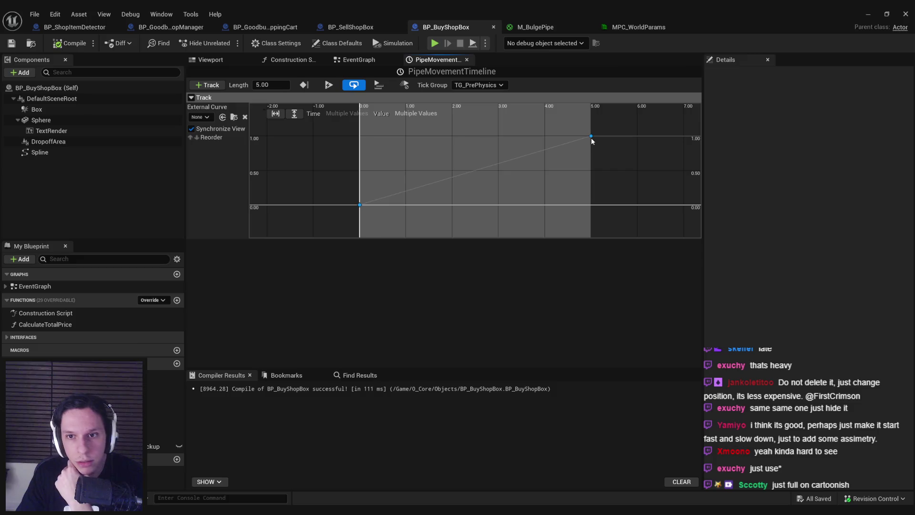
{"action": "right_click", "coordinate": [591, 139]}
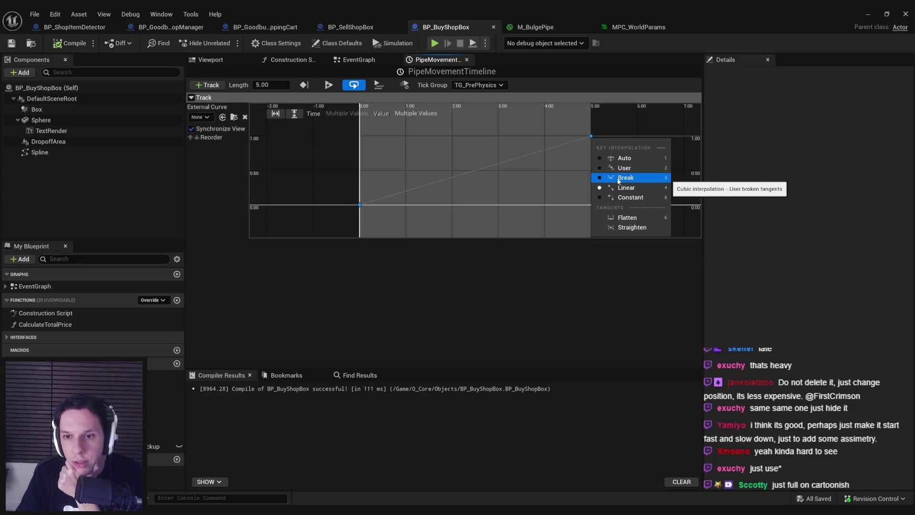
{"action": "left_click", "coordinate": [624, 178]}
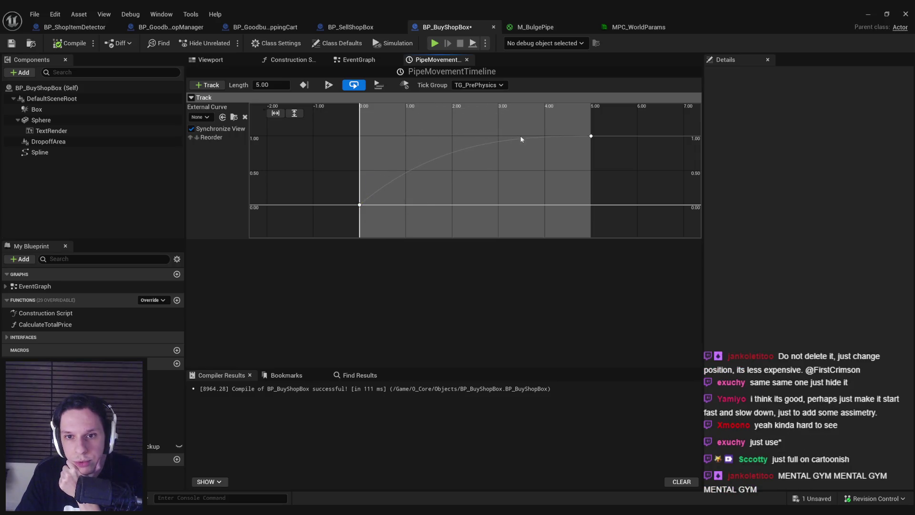
Save BP_BuyShopBox, set its editor aside, and start a fullscreen Play-in-Editor session.
{"action": "left_click", "coordinate": [11, 43]}
{"action": "left_click", "coordinate": [866, 14]}
{"action": "scroll", "coordinate": [435, 178], "scroll_direction": "up", "scroll_amount": 3}
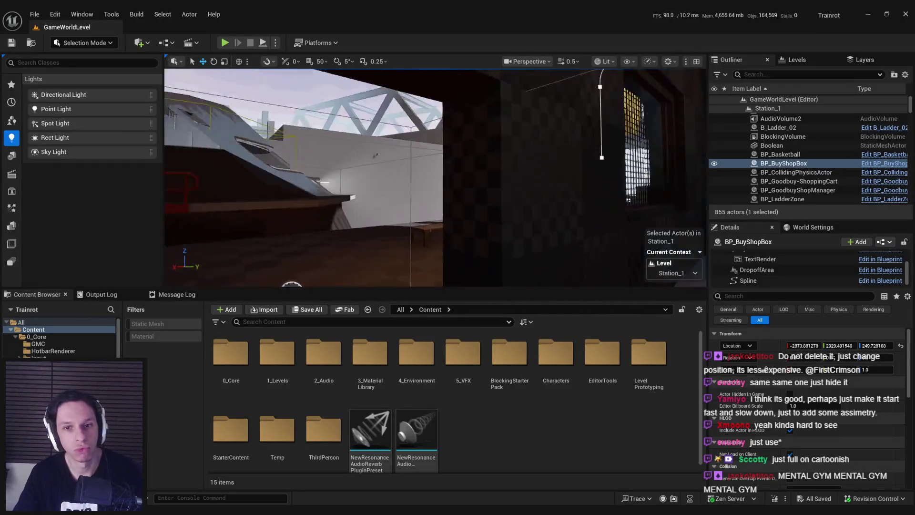
{"action": "scroll", "coordinate": [435, 177], "scroll_direction": "up", "scroll_amount": 1}
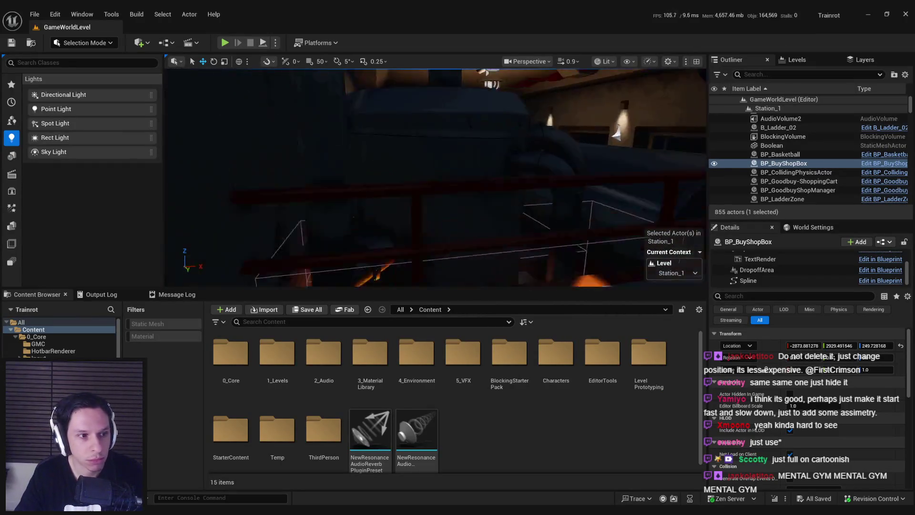
{"action": "left_click", "coordinate": [224, 43]}
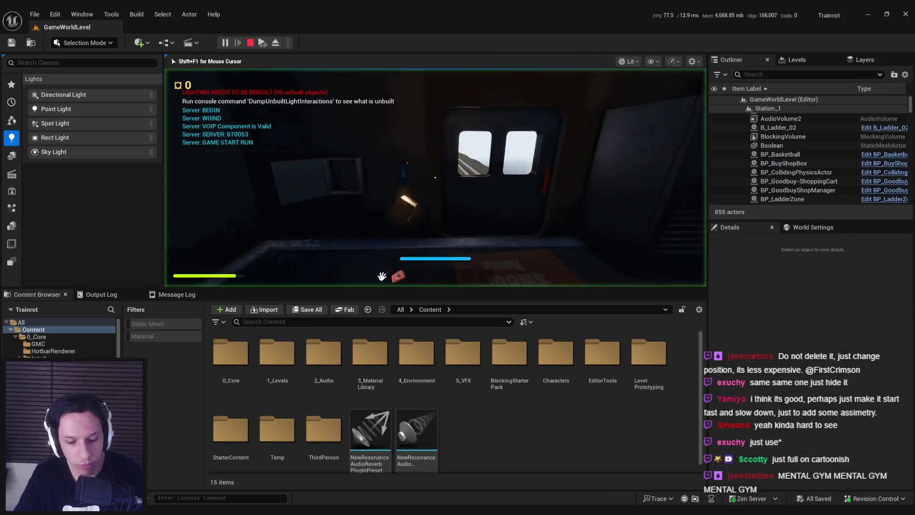
{"action": "key", "text": "F11"}
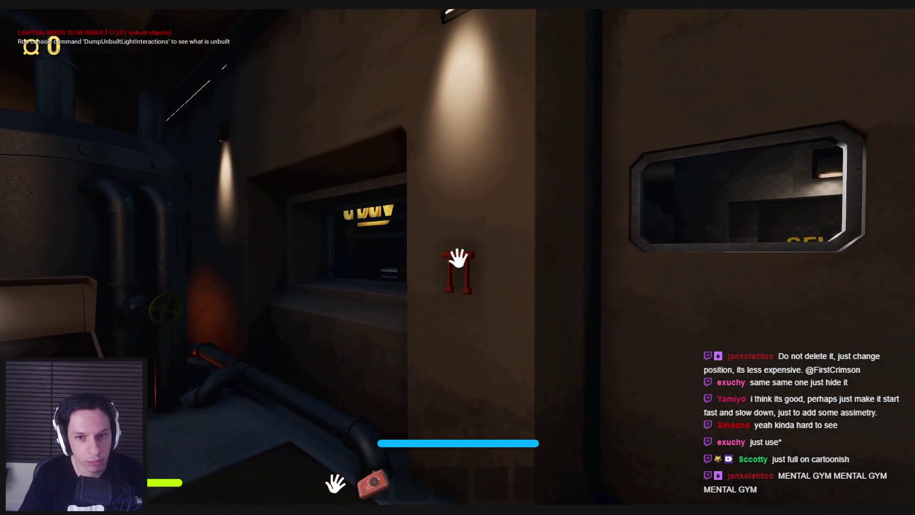
Open the garage door, walk into the dark shop to watch the pipe, then end the playtest.
{"action": "left_click", "coordinate": [458, 257]}
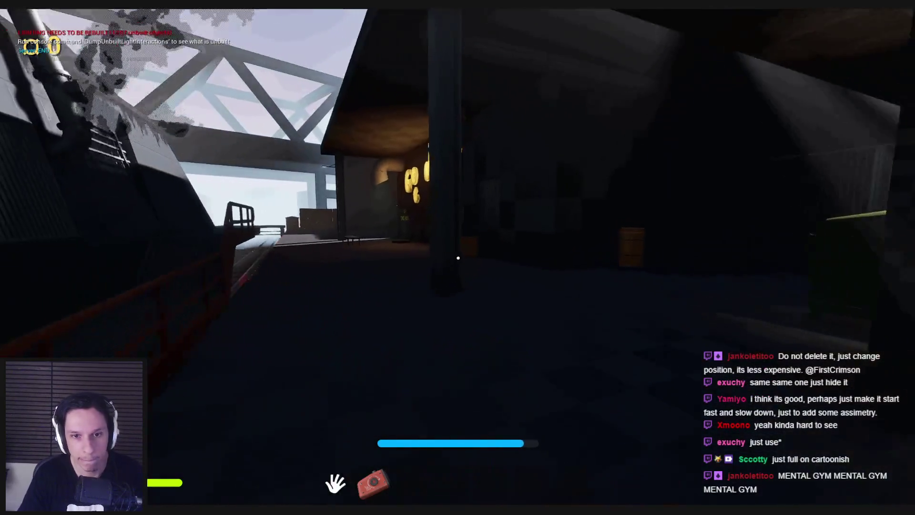
{"action": "key", "text": "w"}
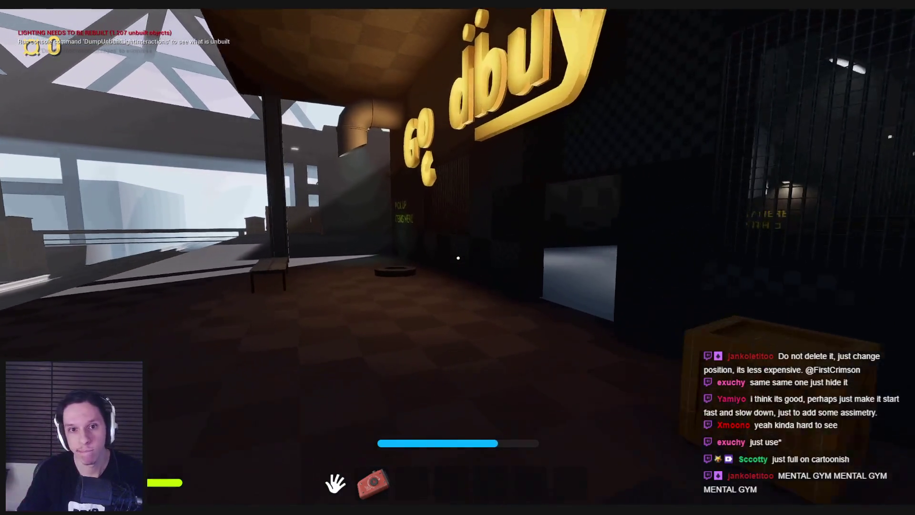
{"action": "key", "text": "w"}
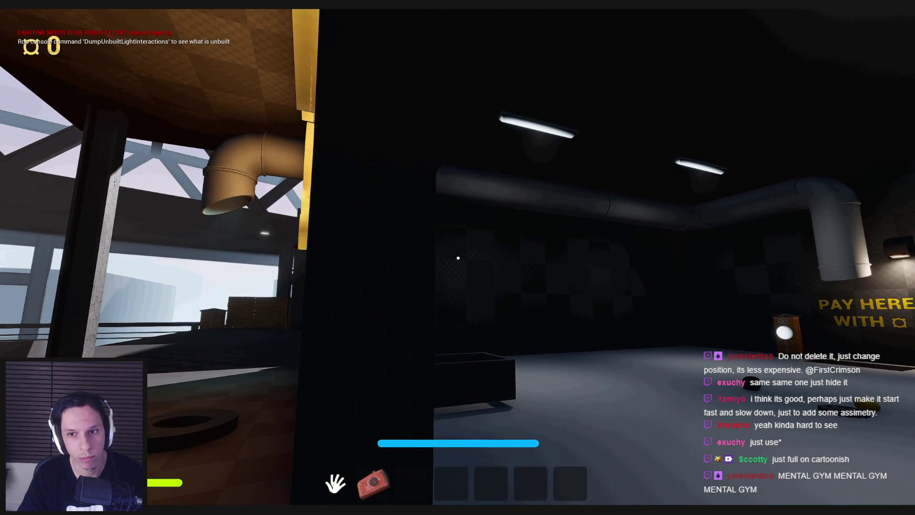
{"action": "key", "text": "d"}
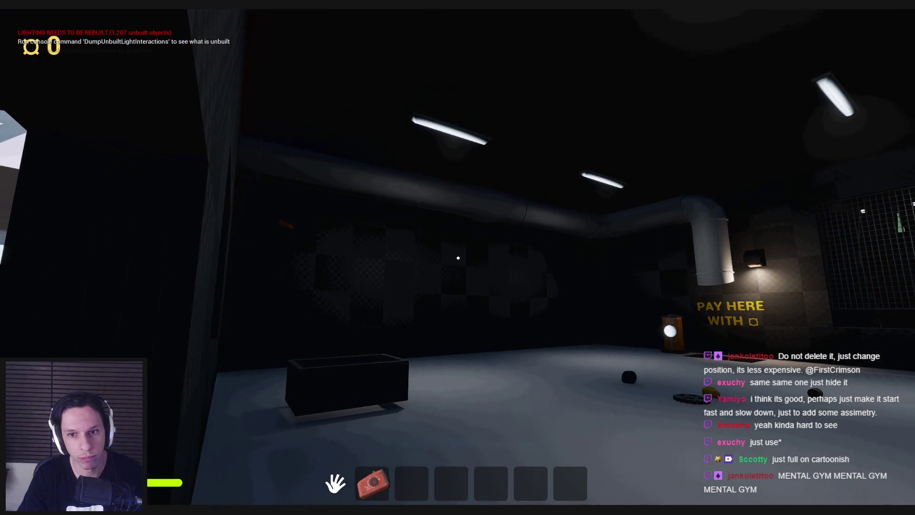
{"action": "key", "text": "Escape"}
{"action": "left_click", "coordinate": [345, 472]}
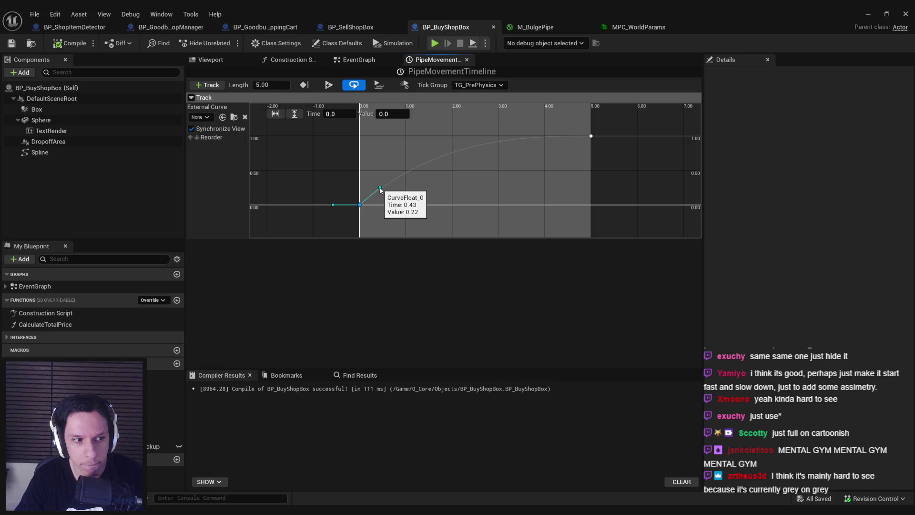
Flatten the start key's slope and add an Auto-tangent middle key at about 1.98 s, 0.55.
{"action": "left_click_drag", "start_coordinate": [380, 188], "coordinate": [390, 200]}
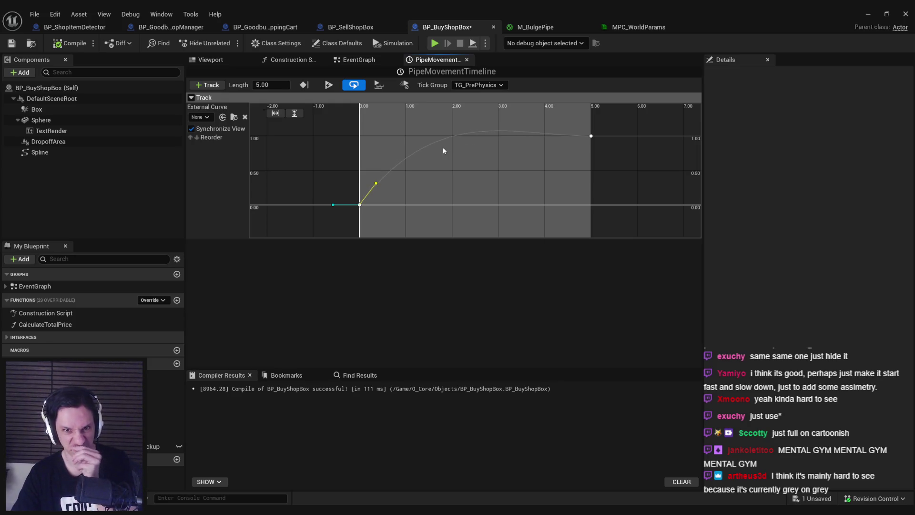
{"action": "right_click", "coordinate": [425, 145]}
{"action": "left_click", "coordinate": [460, 164]}
{"action": "left_click_drag", "start_coordinate": [425, 146], "coordinate": [456, 170]}
{"action": "right_click", "coordinate": [467, 174]}
{"action": "left_click", "coordinate": [489, 186]}
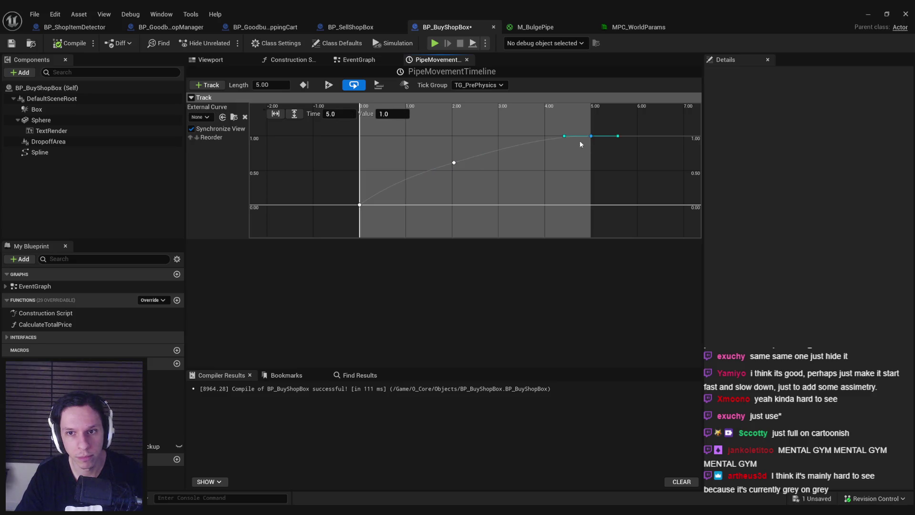
Reshape the 5.00 end key's tangents so the curve climbs steeply to 1, then save.
{"action": "left_click_drag", "start_coordinate": [564, 136], "coordinate": [573, 147]}
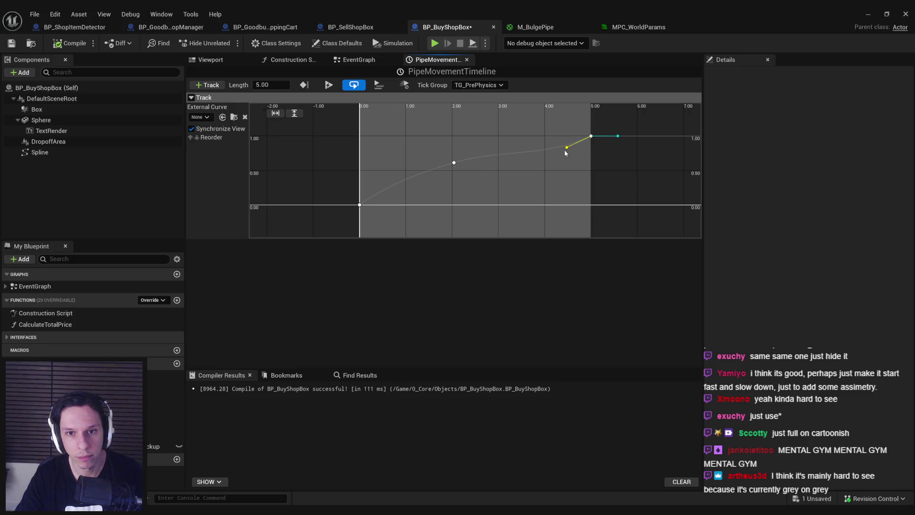
{"action": "left_click_drag", "start_coordinate": [480, 157], "coordinate": [482, 160]}
{"action": "right_click", "coordinate": [454, 165]}
{"action": "left_click", "coordinate": [470, 190]}
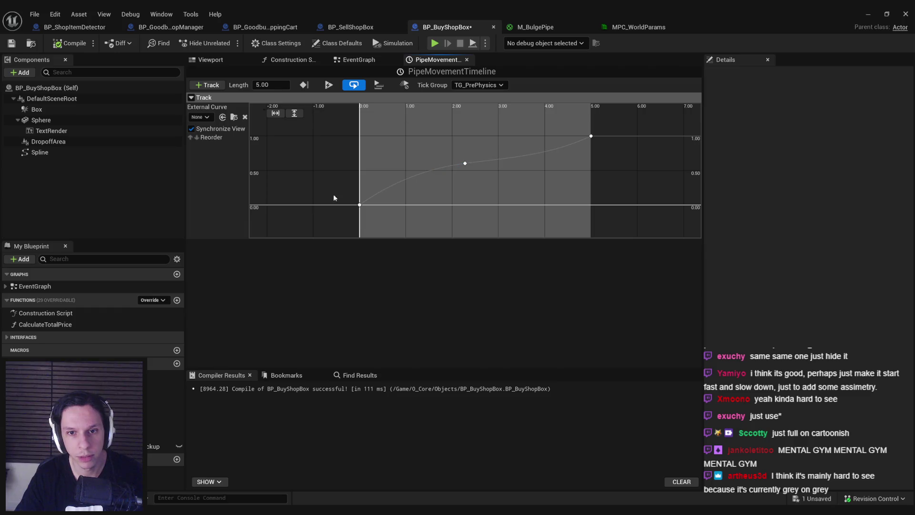
{"action": "key", "text": "ctrl+s"}
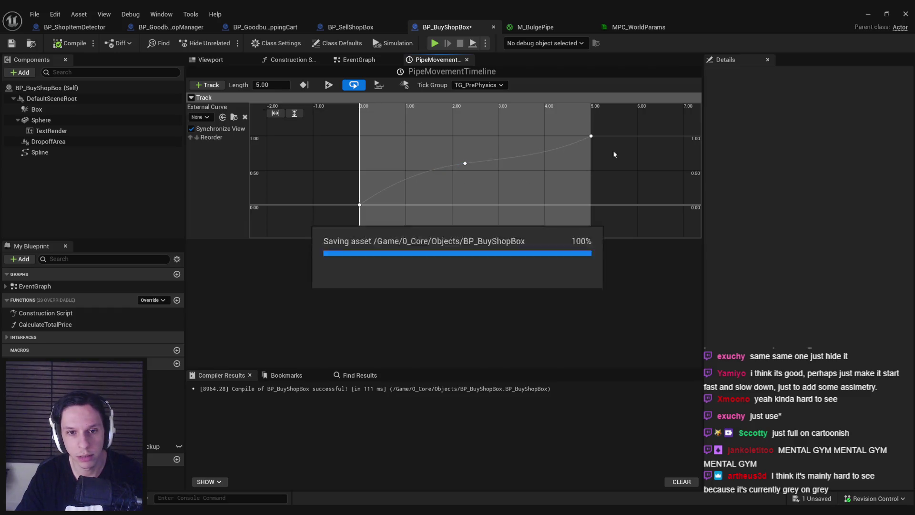
Run an Alt+P playtest to watch the reshaped pipe bulge timing, then stop it.
{"action": "key", "text": "alt+Tab"}
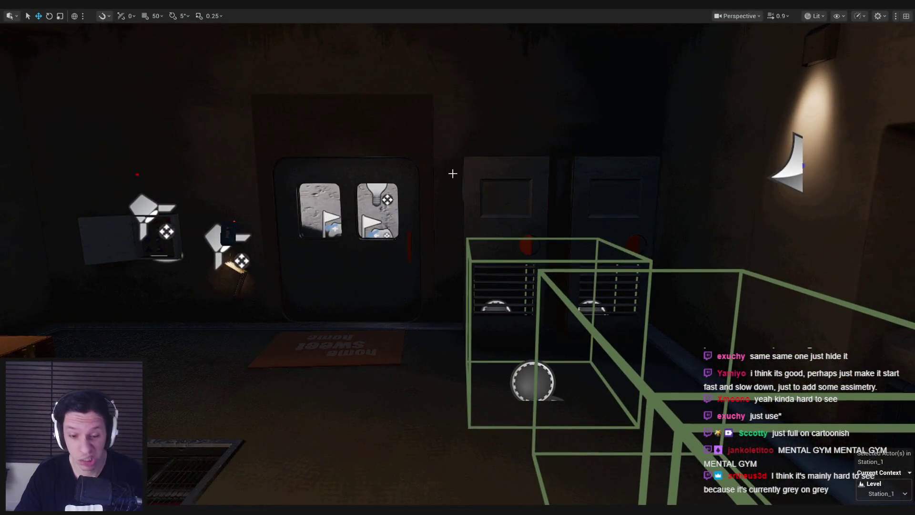
{"action": "key", "text": "alt+p"}
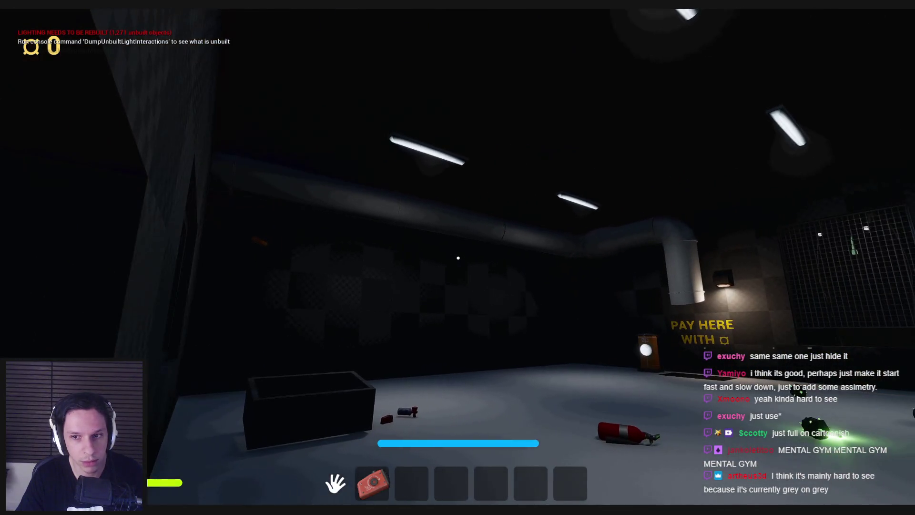
{"action": "key", "text": "Escape"}
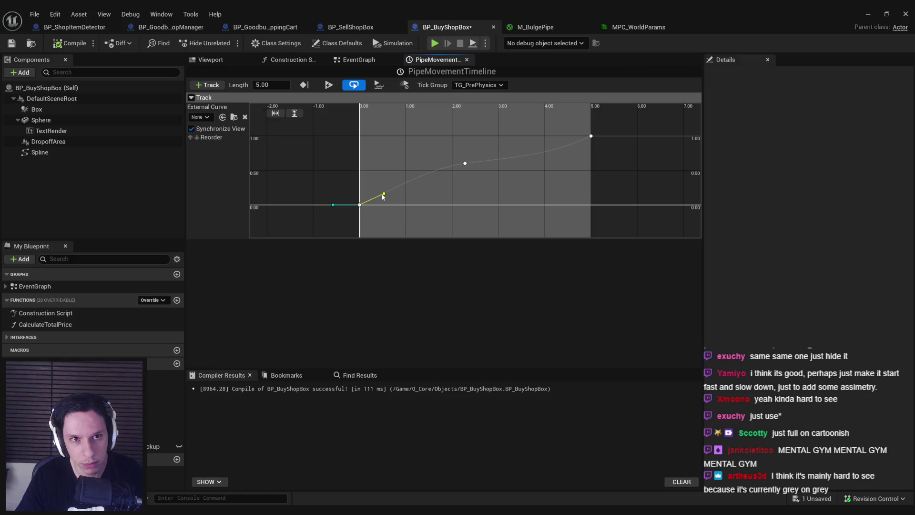
Tilt the 2.28 s middle key's outgoing tangent upward and select the 5.00 end key's tangent.
{"action": "left_click", "coordinate": [465, 164]}
{"action": "left_click_drag", "start_coordinate": [491, 160], "coordinate": [491, 157]}
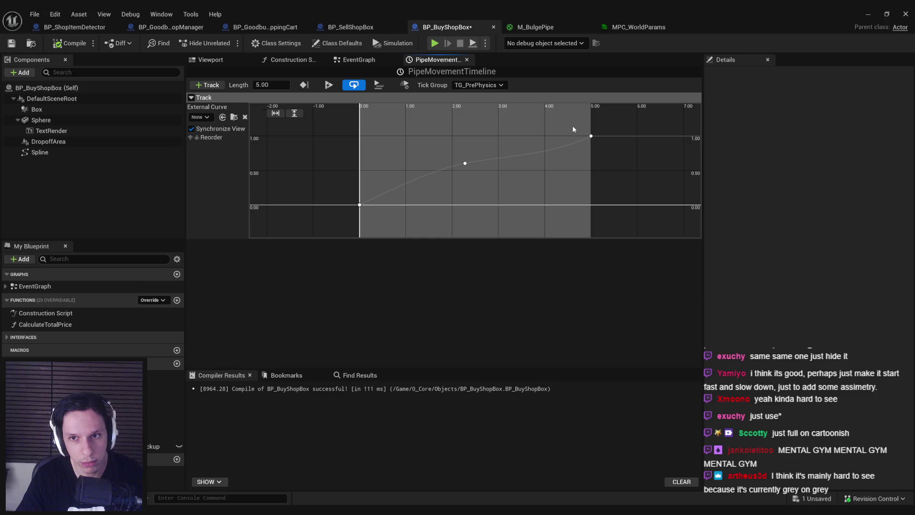
{"action": "left_click", "coordinate": [590, 137]}
{"action": "left_click", "coordinate": [566, 145]}
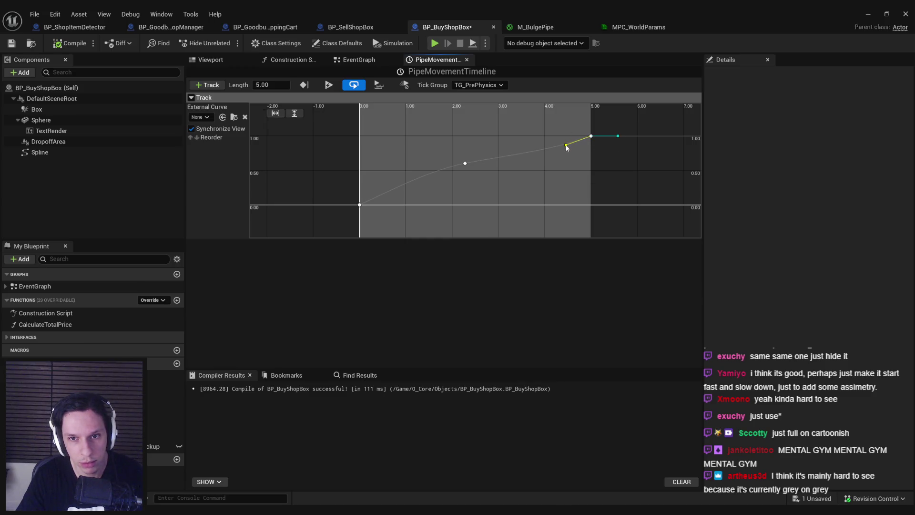
Save BP_BuyShopBox, minimize it to view the shop pipe, then restore the editor.
{"action": "key", "text": "ctrl+s"}
{"action": "scroll", "coordinate": [488, 181], "scroll_direction": "down", "scroll_amount": 3}
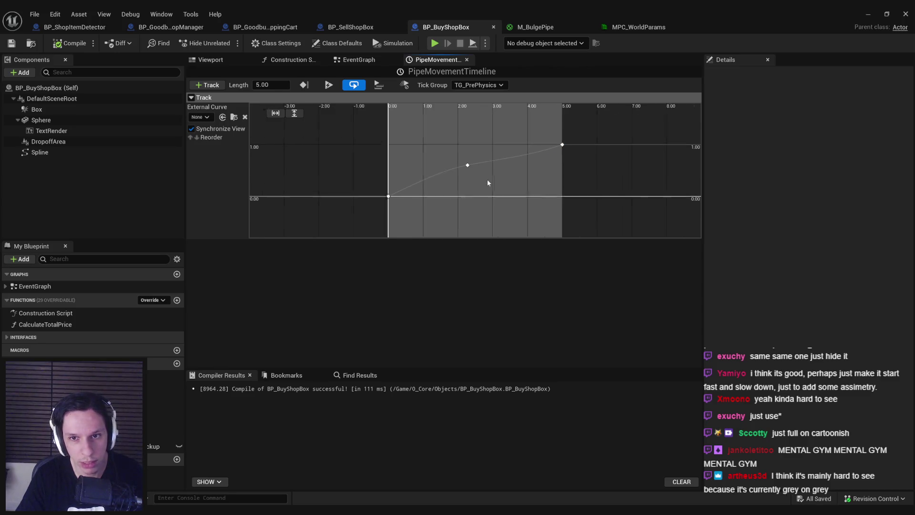
{"action": "scroll", "coordinate": [486, 180], "scroll_direction": "down", "scroll_amount": 2}
{"action": "scroll", "coordinate": [490, 186], "scroll_direction": "up", "scroll_amount": 4}
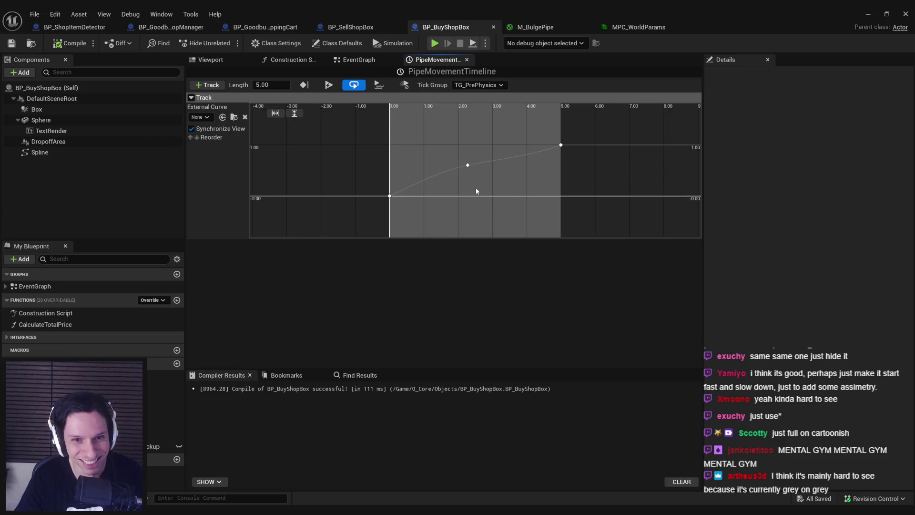
{"action": "left_click", "coordinate": [869, 15]}
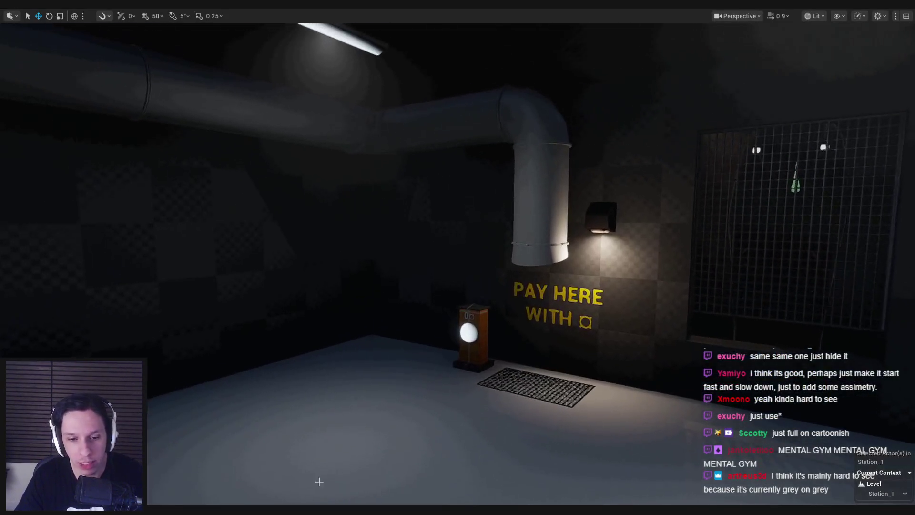
{"action": "mouse_move", "coordinate": [240, 497]}
{"action": "left_click", "coordinate": [350, 470]}
Delete the Event BeginPlay node from the EventGraph and compile with F7.
{"action": "left_click", "coordinate": [360, 59]}
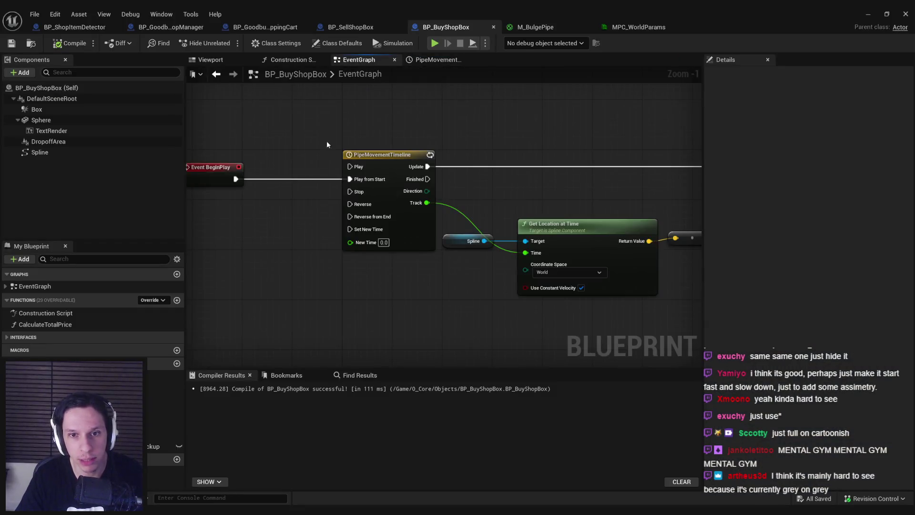
{"action": "scroll", "coordinate": [327, 141], "scroll_direction": "down", "scroll_amount": 4}
{"action": "key", "text": "Delete"}
{"action": "scroll", "coordinate": [322, 183], "scroll_direction": "up", "scroll_amount": 2}
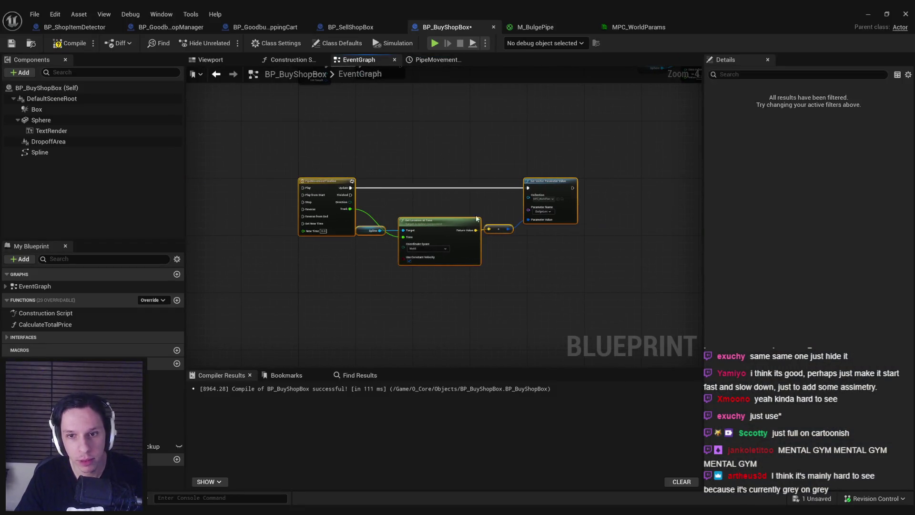
{"action": "scroll", "coordinate": [404, 185], "scroll_direction": "down", "scroll_amount": 2}
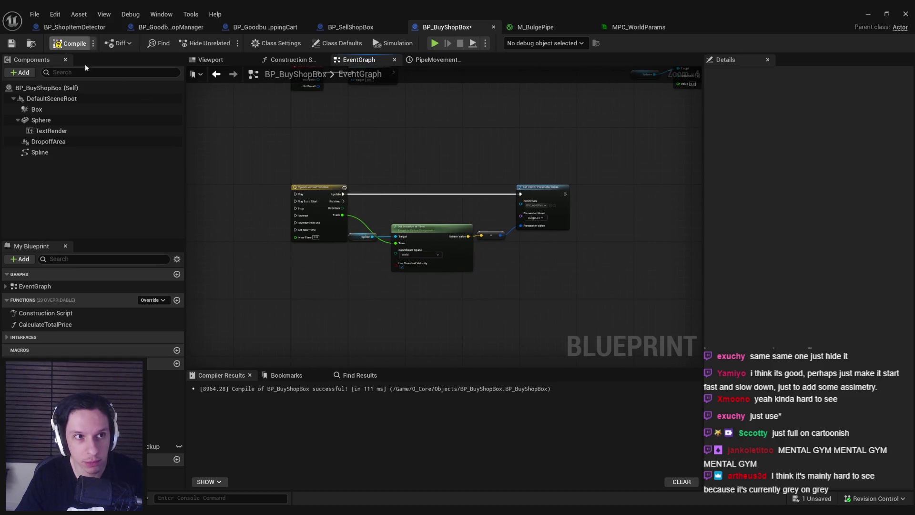
{"action": "key", "text": "F7"}
Review the Spawn Actor, Branch and SET nodes, then save the blueprint.
{"action": "scroll", "coordinate": [364, 199], "scroll_direction": "down", "scroll_amount": 1}
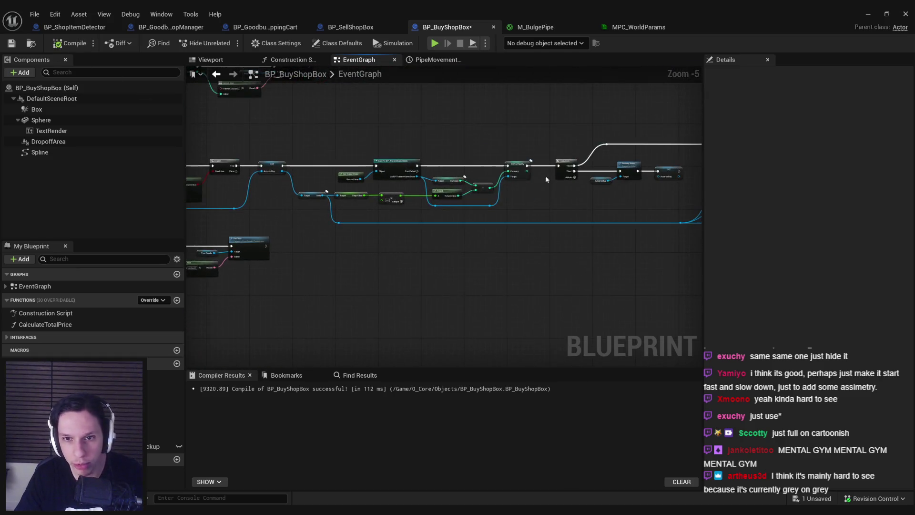
{"action": "scroll", "coordinate": [545, 175], "scroll_direction": "up", "scroll_amount": 2}
{"action": "scroll", "coordinate": [389, 210], "scroll_direction": "down", "scroll_amount": 2}
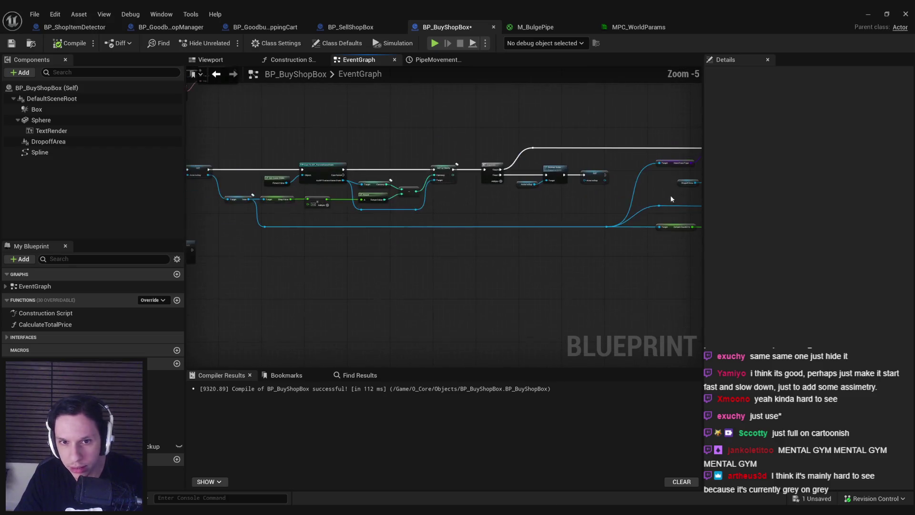
{"action": "scroll", "coordinate": [494, 224], "scroll_direction": "up", "scroll_amount": 1}
{"action": "scroll", "coordinate": [494, 224], "scroll_direction": "up", "scroll_amount": 1}
{"action": "scroll", "coordinate": [404, 221], "scroll_direction": "down", "scroll_amount": 1}
{"action": "mouse_move", "coordinate": [405, 221]}
{"action": "left_mouse_down"}
{"action": "mouse_move", "coordinate": [342, 209]}
{"action": "mouse_move", "coordinate": [584, 238]}
{"action": "left_mouse_up"}
{"action": "mouse_move", "coordinate": [282, 256]}
{"action": "left_mouse_down"}
{"action": "mouse_move", "coordinate": [511, 262]}
{"action": "mouse_move", "coordinate": [333, 253]}
{"action": "mouse_move", "coordinate": [397, 260]}
{"action": "left_mouse_up"}
{"action": "scroll", "coordinate": [511, 262], "scroll_direction": "up", "scroll_amount": 2}
{"action": "scroll", "coordinate": [465, 265], "scroll_direction": "down", "scroll_amount": 2}
{"action": "key", "text": "ctrl+s"}
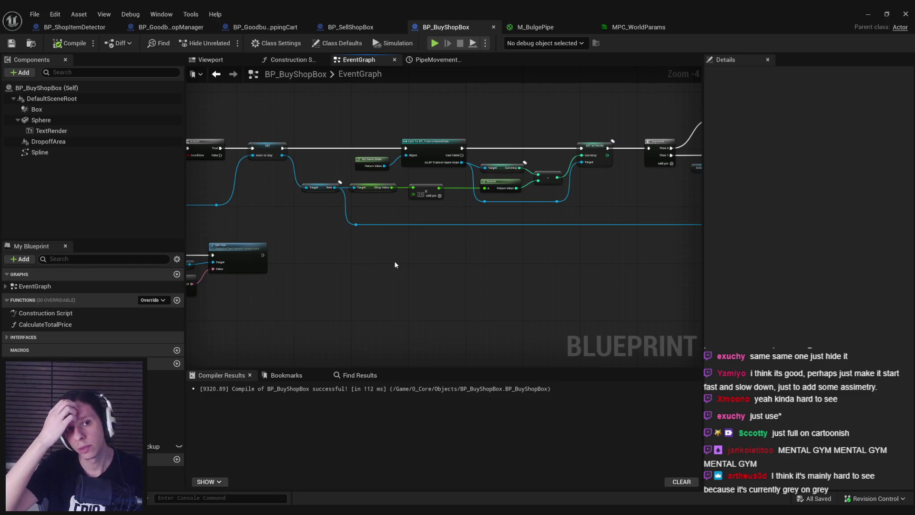
Pan through the EventGraph to review the For Each Loop, Cast, SpawnActor, Sequence and Destroy Actor nodes.
{"action": "left_click_drag", "start_coordinate": [395, 264], "coordinate": [575, 272]}
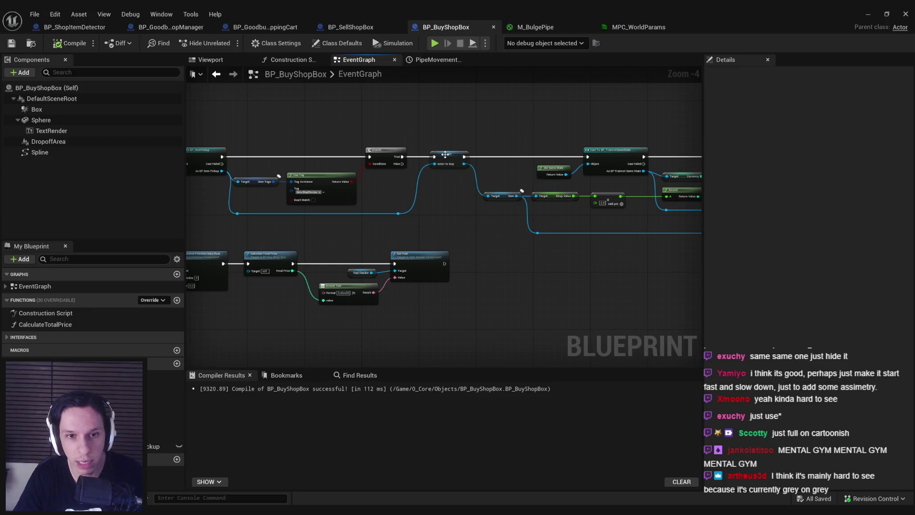
{"action": "mouse_move", "coordinate": [450, 233]}
{"action": "left_mouse_down"}
{"action": "mouse_move", "coordinate": [594, 233]}
{"action": "mouse_move", "coordinate": [689, 251]}
{"action": "left_mouse_up"}
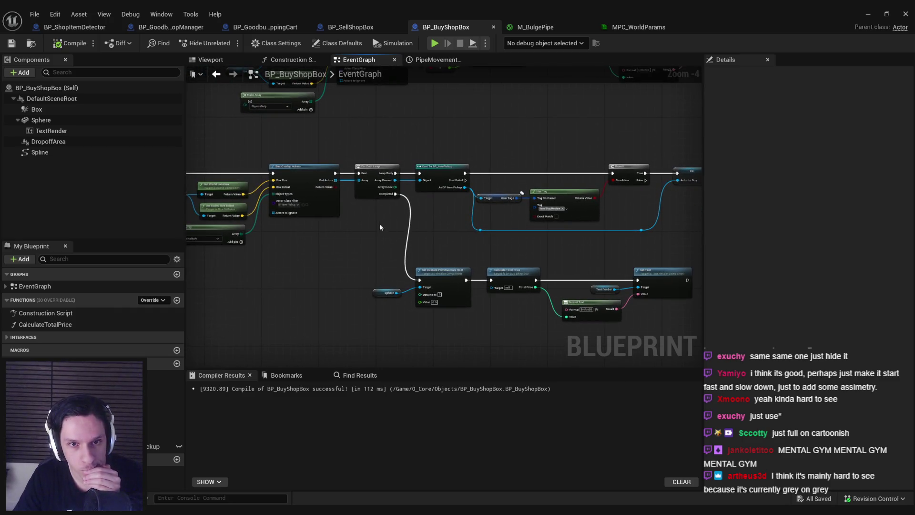
{"action": "mouse_move", "coordinate": [484, 239]}
{"action": "left_mouse_down"}
{"action": "mouse_move", "coordinate": [361, 235]}
{"action": "mouse_move", "coordinate": [555, 248]}
{"action": "mouse_move", "coordinate": [242, 254]}
{"action": "left_mouse_up"}
{"action": "left_click_drag", "start_coordinate": [505, 257], "coordinate": [356, 257]}
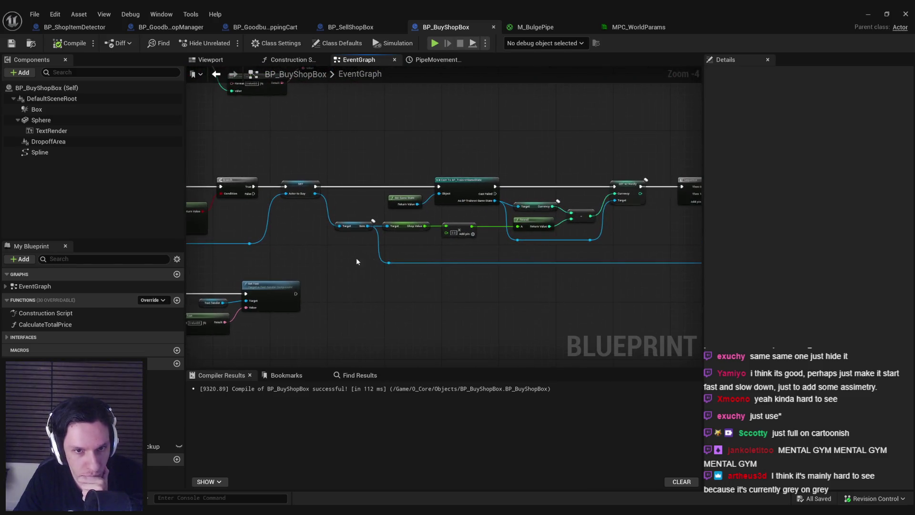
{"action": "left_click_drag", "start_coordinate": [427, 253], "coordinate": [323, 262]}
{"action": "left_click_drag", "start_coordinate": [527, 266], "coordinate": [348, 270]}
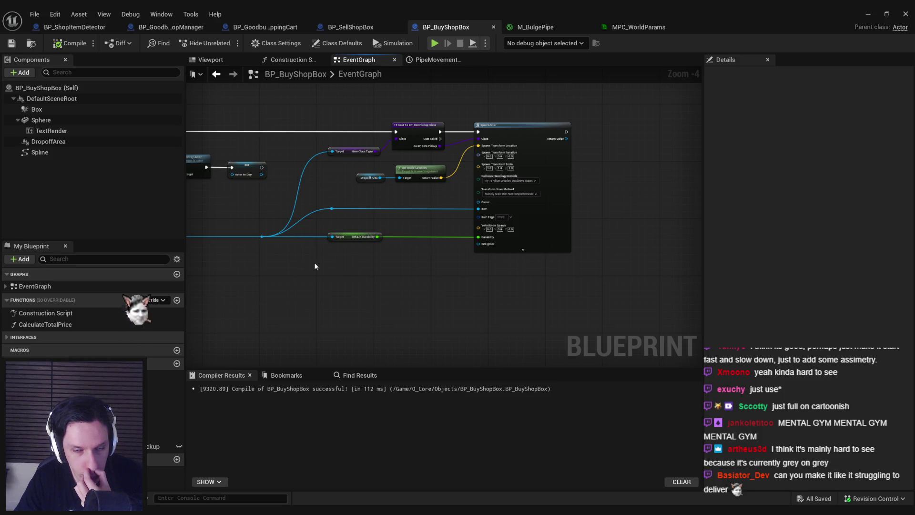
{"action": "left_click_drag", "start_coordinate": [305, 265], "coordinate": [580, 280]}
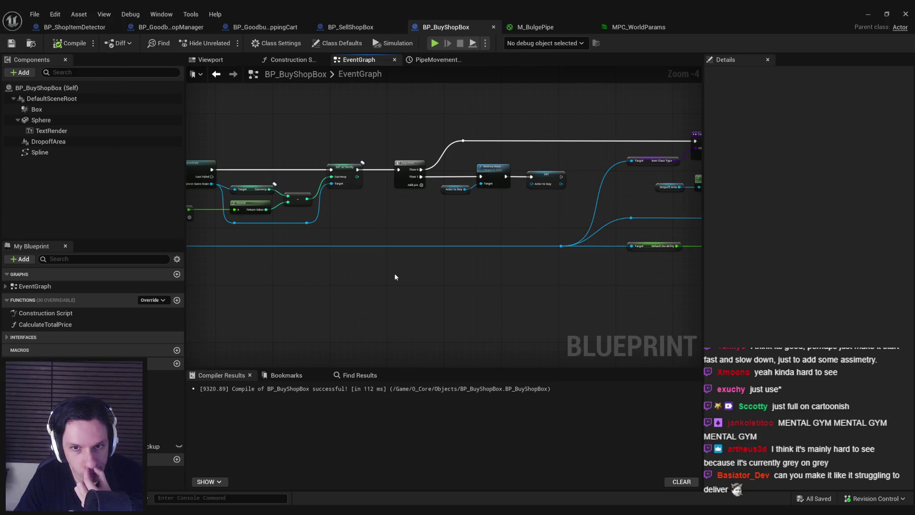
{"action": "left_click_drag", "start_coordinate": [349, 272], "coordinate": [590, 264]}
{"action": "mouse_move", "coordinate": [353, 260]}
{"action": "left_mouse_down"}
{"action": "mouse_move", "coordinate": [493, 250]}
{"action": "mouse_move", "coordinate": [527, 261]}
{"action": "mouse_move", "coordinate": [292, 266]}
{"action": "mouse_move", "coordinate": [429, 262]}
{"action": "mouse_move", "coordinate": [360, 264]}
{"action": "left_mouse_up"}
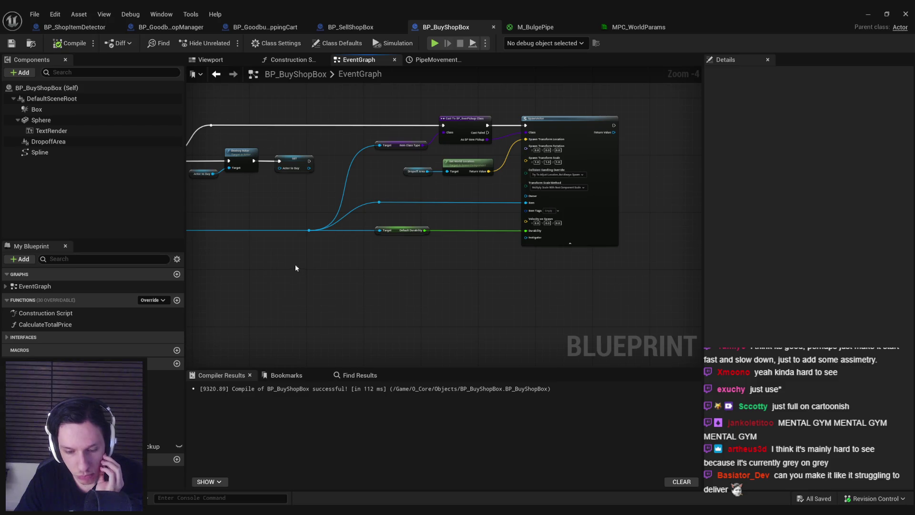
{"action": "mouse_move", "coordinate": [295, 264]}
{"action": "left_mouse_down"}
{"action": "mouse_move", "coordinate": [480, 270]}
{"action": "mouse_move", "coordinate": [333, 279]}
{"action": "mouse_move", "coordinate": [680, 283]}
{"action": "left_mouse_up"}
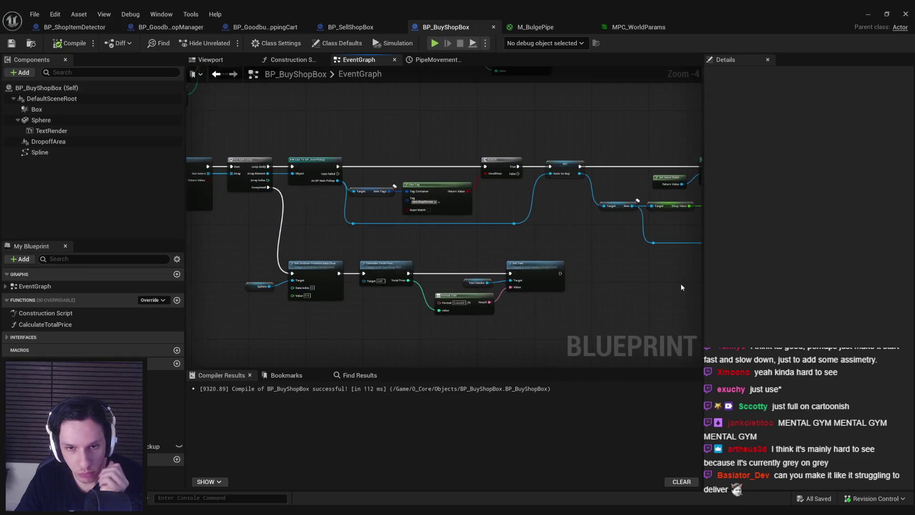
{"action": "left_click_drag", "start_coordinate": [601, 241], "coordinate": [359, 290]}
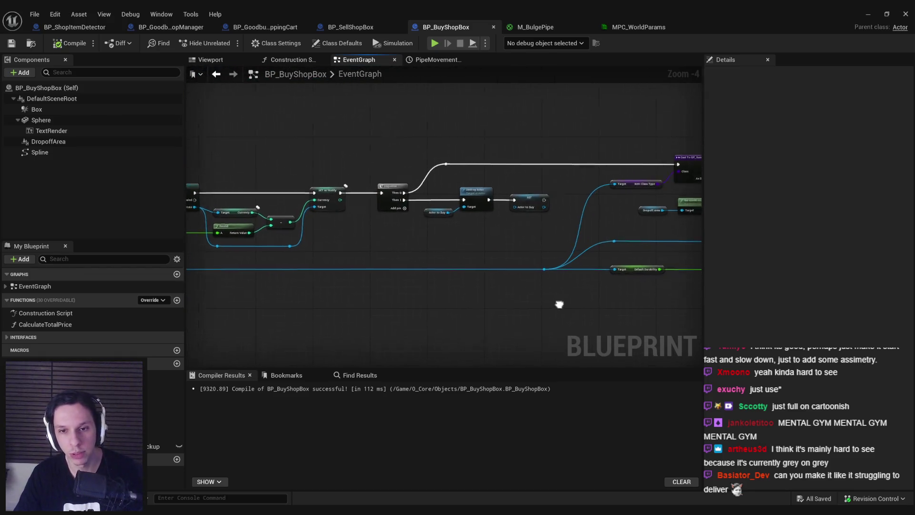
Marquee-select the bottom row of nodes and drag them slightly lower.
{"action": "scroll", "coordinate": [424, 227], "scroll_direction": "down", "scroll_amount": 2}
{"action": "scroll", "coordinate": [425, 231], "scroll_direction": "up", "scroll_amount": 3}
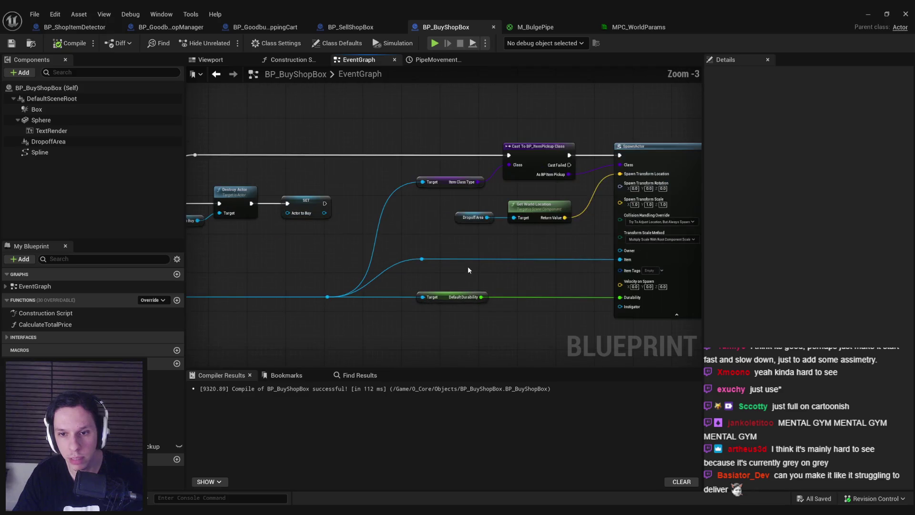
{"action": "mouse_move", "coordinate": [468, 266]}
{"action": "left_mouse_down"}
{"action": "mouse_move", "coordinate": [444, 251]}
{"action": "mouse_move", "coordinate": [628, 218]}
{"action": "left_mouse_up"}
{"action": "scroll", "coordinate": [444, 251], "scroll_direction": "down", "scroll_amount": 1}
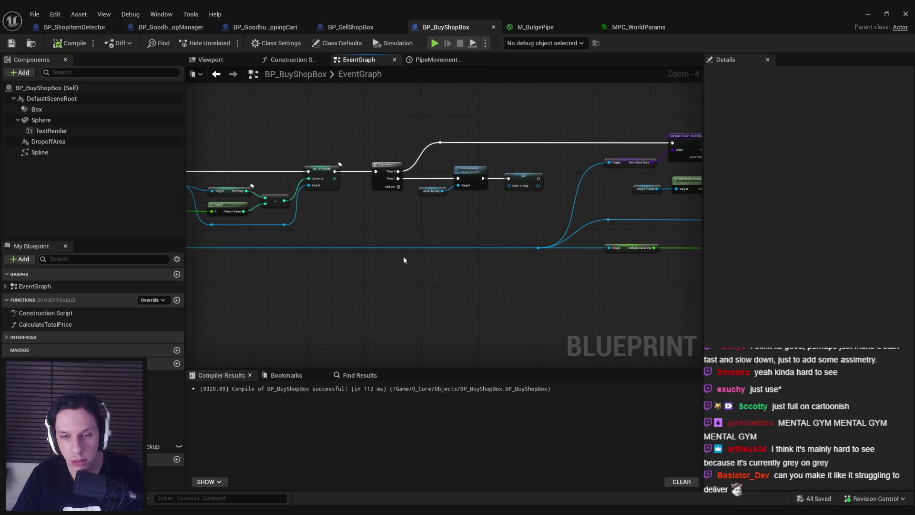
{"action": "mouse_move", "coordinate": [403, 260]}
{"action": "left_mouse_down"}
{"action": "mouse_move", "coordinate": [679, 263]}
{"action": "mouse_move", "coordinate": [321, 256]}
{"action": "mouse_move", "coordinate": [491, 259]}
{"action": "mouse_move", "coordinate": [416, 261]}
{"action": "left_mouse_up"}
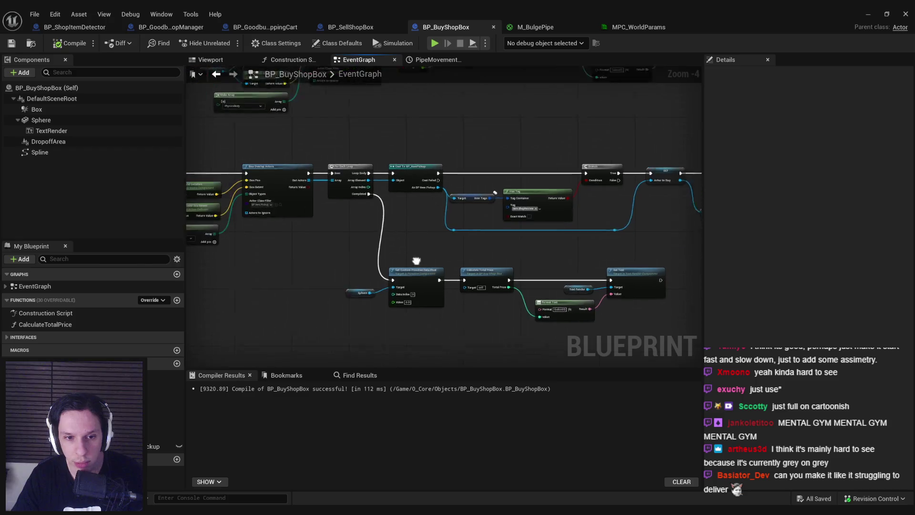
{"action": "left_click_drag", "start_coordinate": [351, 253], "coordinate": [668, 331]}
{"action": "left_click_drag", "start_coordinate": [651, 280], "coordinate": [650, 291]}
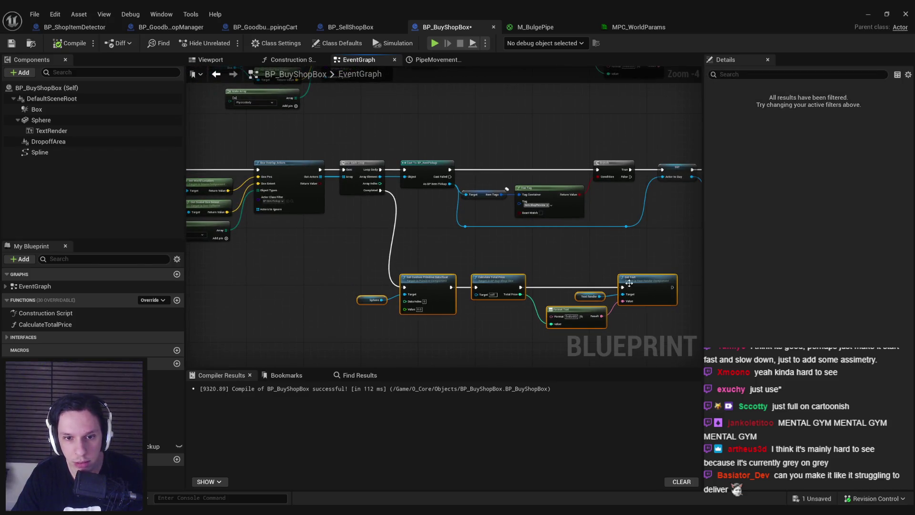
Save the blueprint and show the ActorToBuy variable's settings in Details.
{"action": "left_click", "coordinate": [561, 256]}
{"action": "key", "text": "ctrl+s"}
{"action": "left_click_drag", "start_coordinate": [307, 254], "coordinate": [589, 260]}
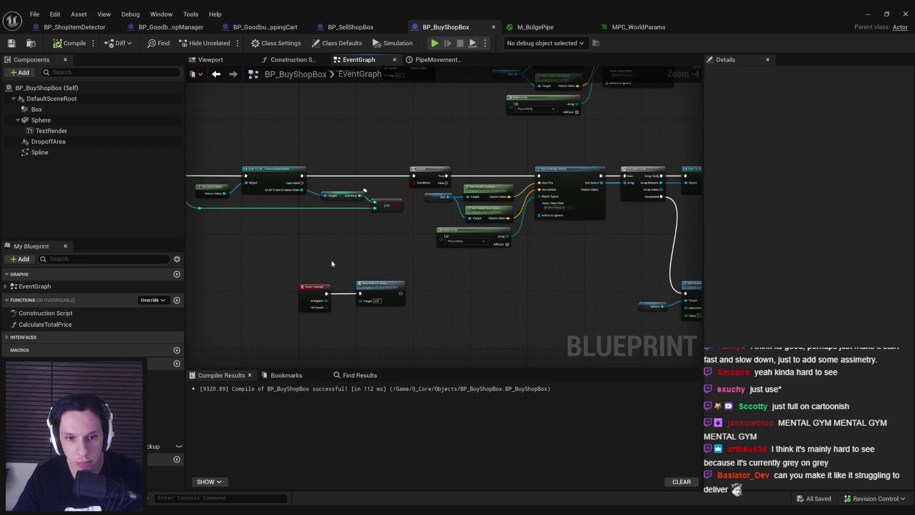
{"action": "mouse_move", "coordinate": [332, 264]}
{"action": "left_mouse_down"}
{"action": "mouse_move", "coordinate": [611, 265]}
{"action": "mouse_move", "coordinate": [221, 265]}
{"action": "mouse_move", "coordinate": [384, 292]}
{"action": "mouse_move", "coordinate": [230, 275]}
{"action": "mouse_move", "coordinate": [513, 265]}
{"action": "mouse_move", "coordinate": [371, 247]}
{"action": "mouse_move", "coordinate": [558, 233]}
{"action": "left_mouse_up"}
{"action": "left_click", "coordinate": [162, 446]}
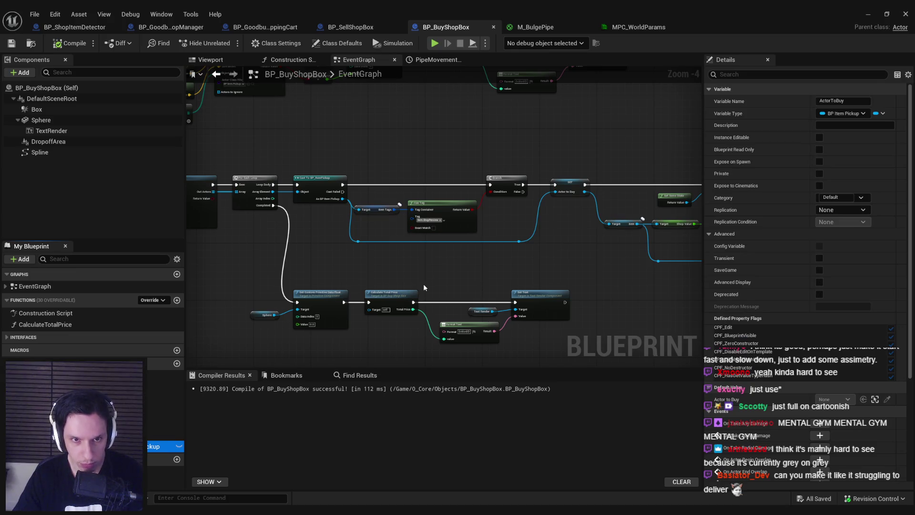
{"action": "left_click_drag", "start_coordinate": [545, 283], "coordinate": [459, 269]}
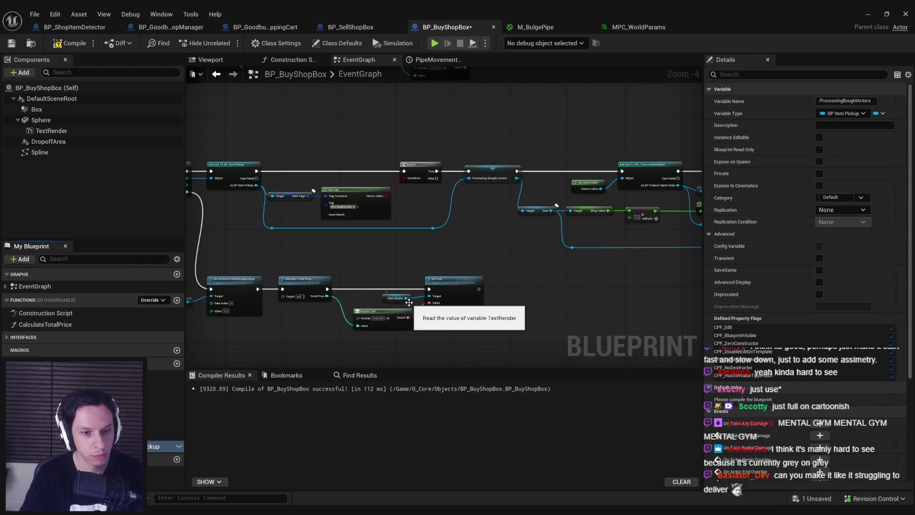
Rename the variable ProcessingBoughtActors, make it an Array, and delete the old SET node.
{"action": "left_click", "coordinate": [879, 113]}
{"action": "left_click", "coordinate": [869, 138]}
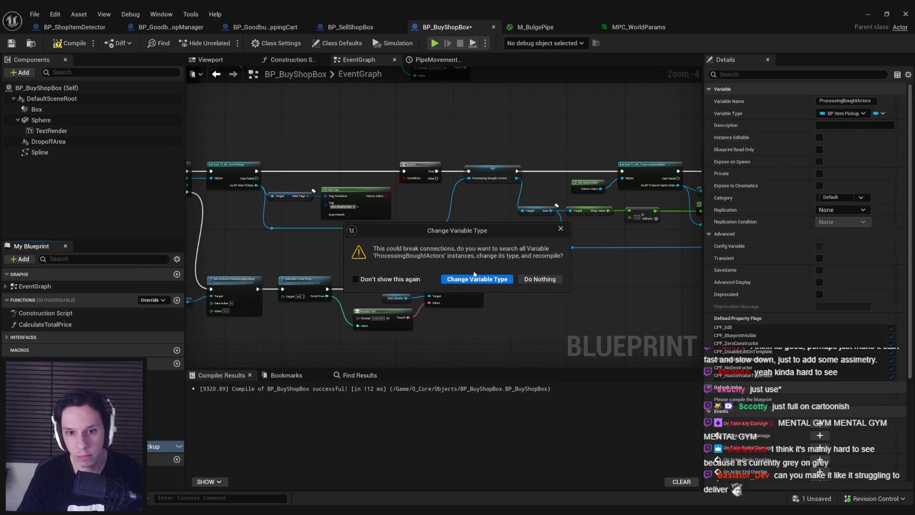
{"action": "left_click", "coordinate": [476, 279]}
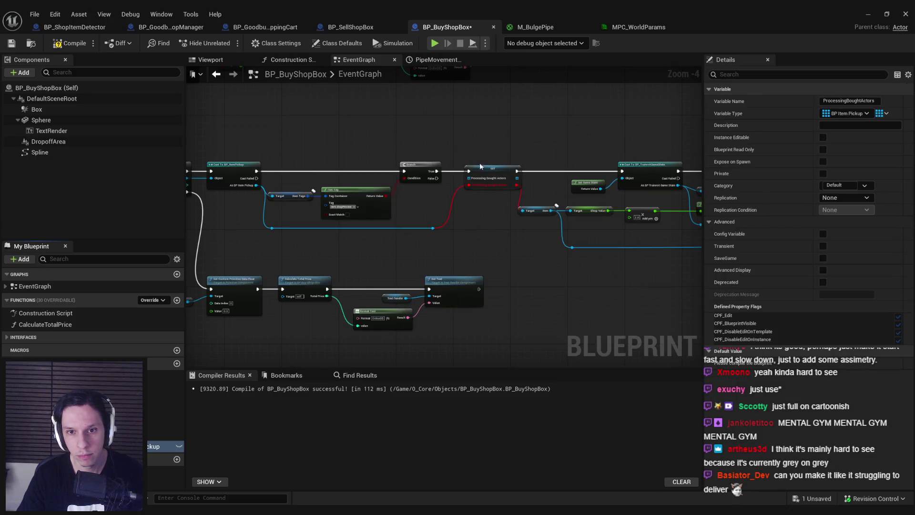
{"action": "left_click", "coordinate": [480, 166]}
{"action": "scroll", "coordinate": [481, 172], "scroll_direction": "up", "scroll_amount": 2}
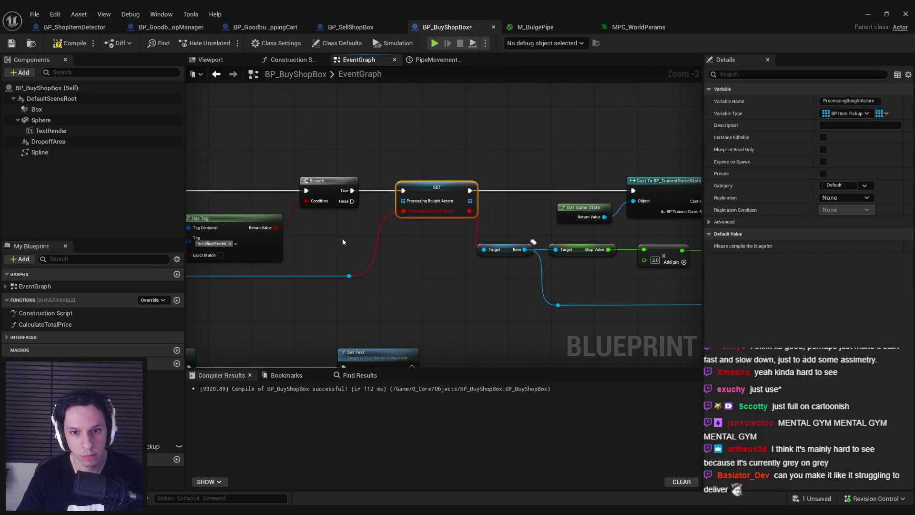
{"action": "key", "text": "Delete"}
Add an array Add node on a ProcessingBoughtActors getter after the Branch's True path, then compile.
{"action": "left_click_drag", "start_coordinate": [162, 446], "coordinate": [342, 242]}
{"action": "left_click", "coordinate": [375, 257]}
{"action": "left_click_drag", "start_coordinate": [397, 240], "coordinate": [419, 212]}
{"action": "type", "text": "add"}
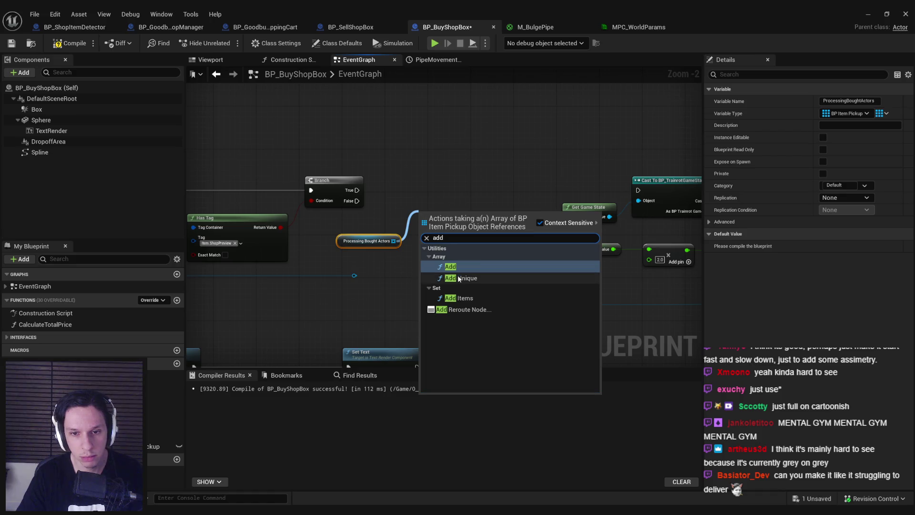
{"action": "left_click", "coordinate": [450, 266]}
{"action": "mouse_move", "coordinate": [424, 217]}
{"action": "left_mouse_down"}
{"action": "mouse_move", "coordinate": [353, 190]}
{"action": "mouse_move", "coordinate": [439, 206]}
{"action": "mouse_move", "coordinate": [442, 193]}
{"action": "mouse_move", "coordinate": [346, 282]}
{"action": "mouse_move", "coordinate": [410, 217]}
{"action": "left_mouse_up"}
{"action": "left_click", "coordinate": [73, 44]}
Feed the bought item into the Add node and move the getter near Destroy Actor.
{"action": "right_click", "coordinate": [354, 276]}
{"action": "right_click", "coordinate": [354, 279]}
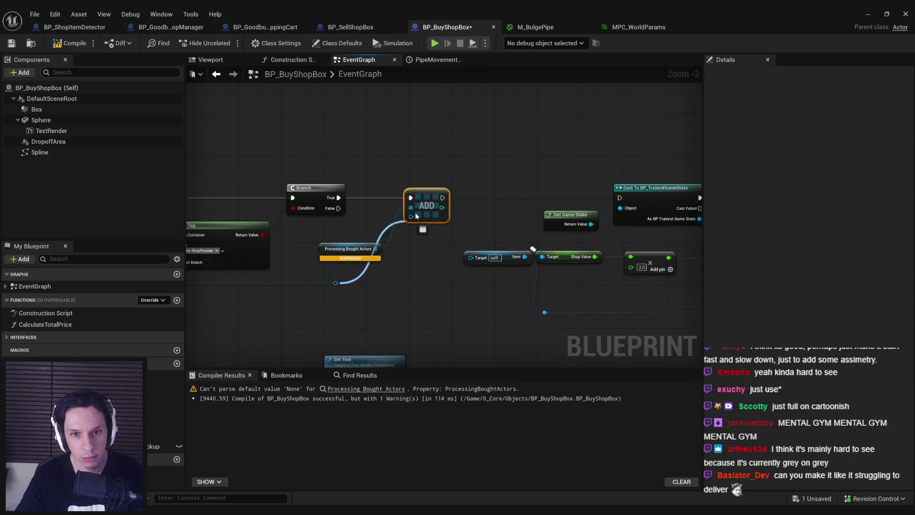
{"action": "left_click_drag", "start_coordinate": [348, 248], "coordinate": [316, 221]}
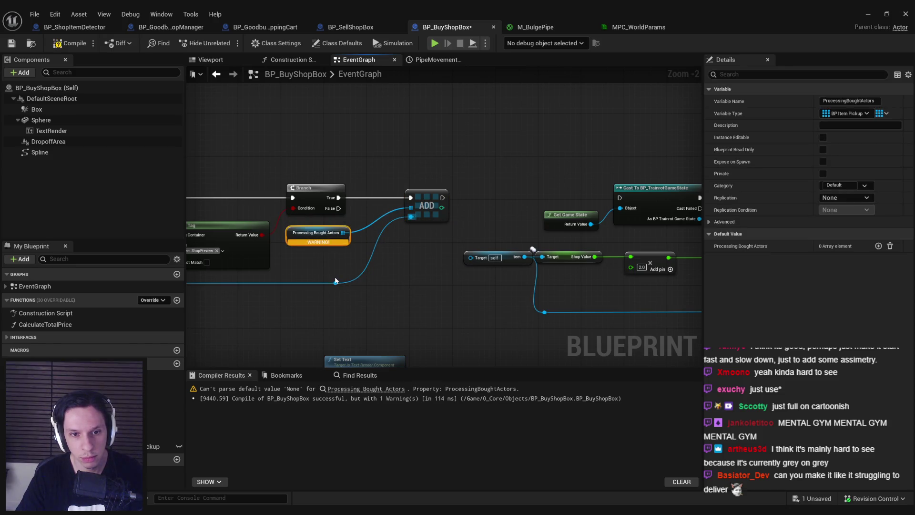
{"action": "left_click_drag", "start_coordinate": [336, 283], "coordinate": [471, 258]}
{"action": "scroll", "coordinate": [413, 293], "scroll_direction": "down", "scroll_amount": 1}
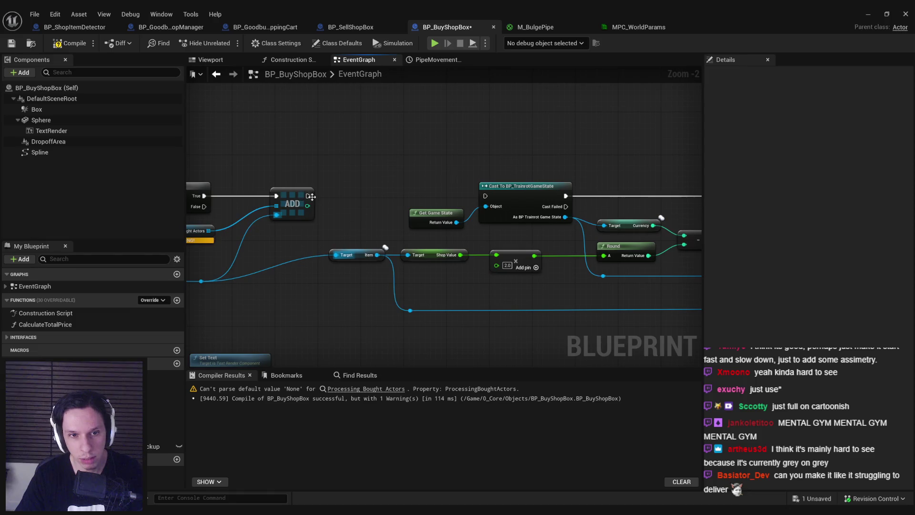
{"action": "mouse_move", "coordinate": [439, 179]}
{"action": "left_mouse_down"}
{"action": "mouse_move", "coordinate": [296, 172]}
{"action": "mouse_move", "coordinate": [178, 188]}
{"action": "left_mouse_up"}
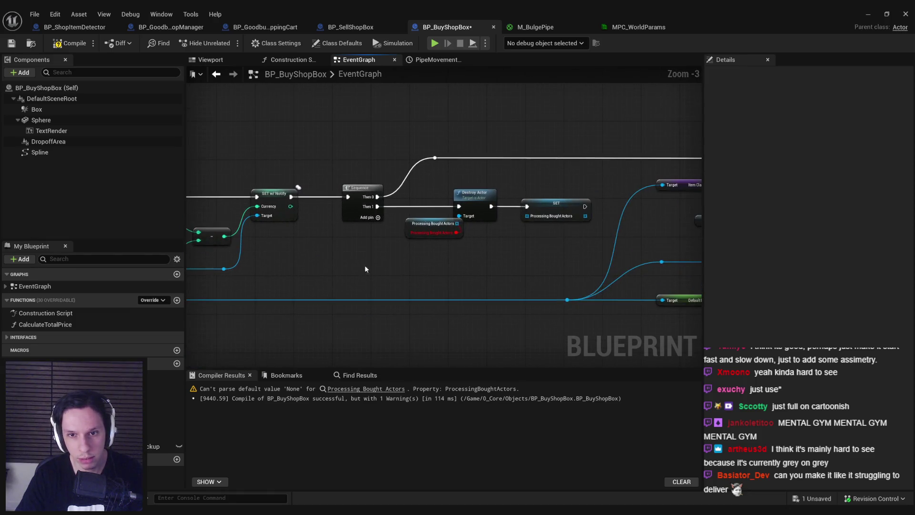
{"action": "left_click", "coordinate": [405, 242]}
Replace the getter with a reroute point on the item wire feeding Destroy Actor's Target.
{"action": "left_click_drag", "start_coordinate": [422, 251], "coordinate": [459, 215]}
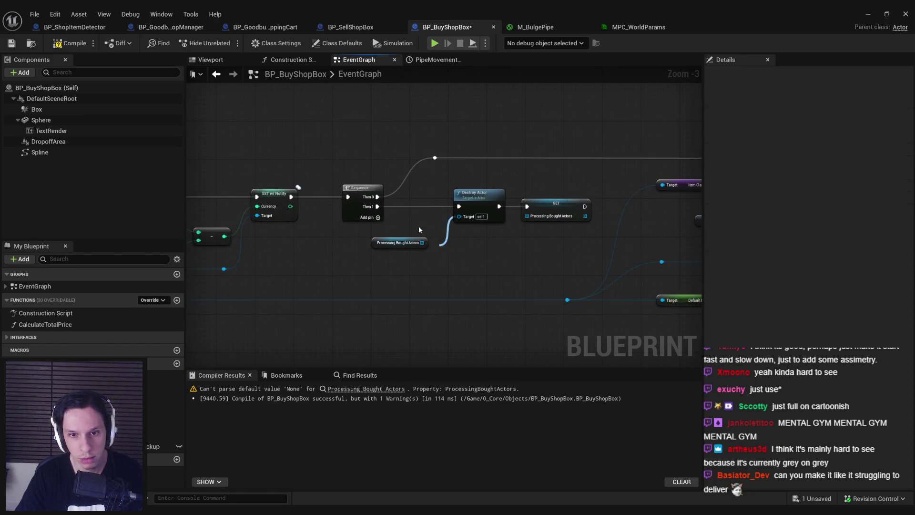
{"action": "left_click", "coordinate": [401, 243]}
{"action": "key", "text": "Delete"}
{"action": "scroll", "coordinate": [477, 238], "scroll_direction": "down", "scroll_amount": 2}
{"action": "left_click_drag", "start_coordinate": [617, 233], "coordinate": [474, 241]}
{"action": "scroll", "coordinate": [472, 243], "scroll_direction": "up", "scroll_amount": 2}
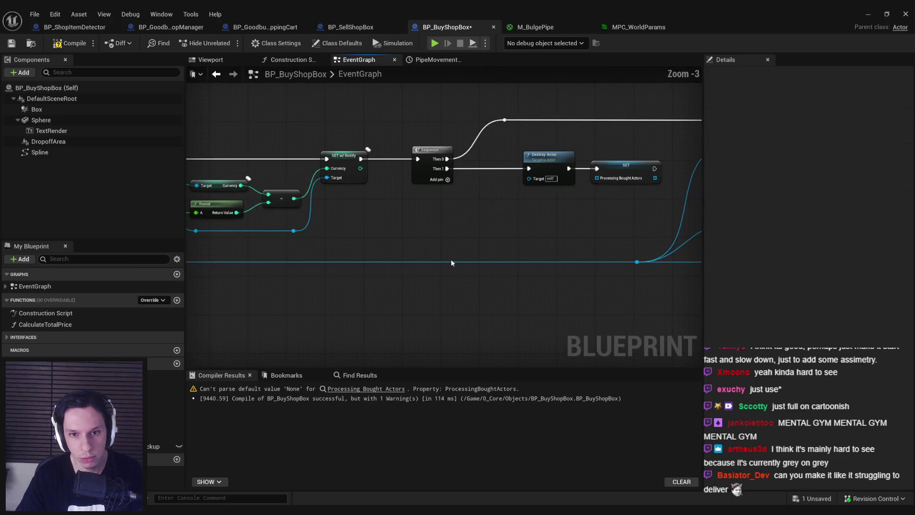
{"action": "double_click", "coordinate": [443, 262]}
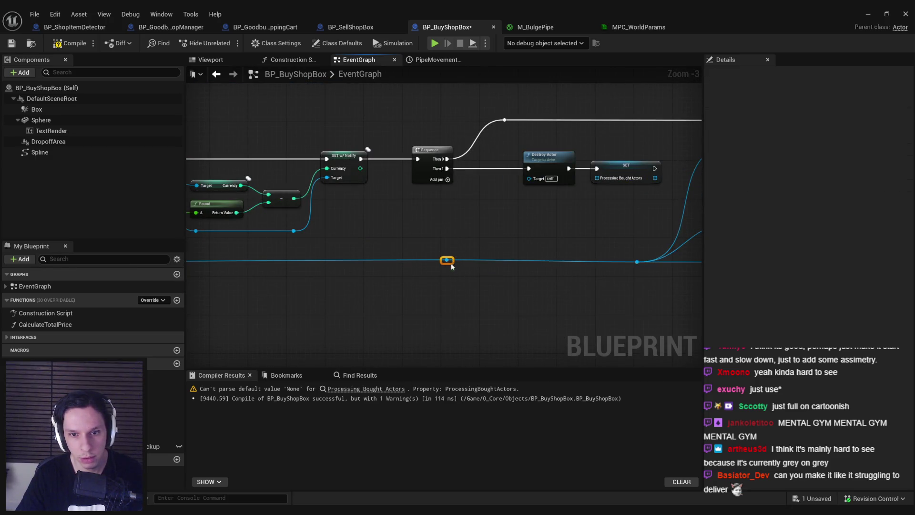
{"action": "scroll", "coordinate": [519, 239], "scroll_direction": "down", "scroll_amount": 2}
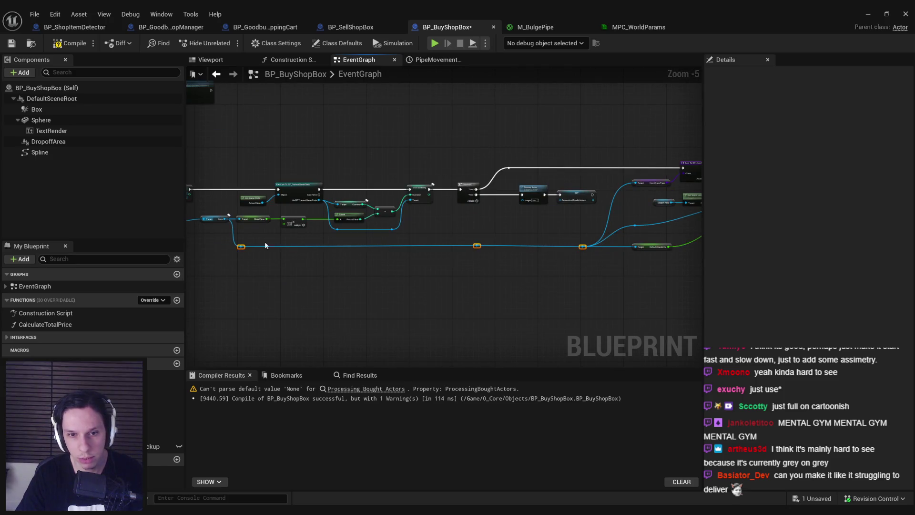
{"action": "scroll", "coordinate": [477, 243], "scroll_direction": "up", "scroll_amount": 1}
{"action": "mouse_move", "coordinate": [475, 248]}
{"action": "left_mouse_down"}
{"action": "mouse_move", "coordinate": [534, 186]}
{"action": "mouse_move", "coordinate": [613, 231]}
{"action": "mouse_move", "coordinate": [535, 239]}
{"action": "left_mouse_up"}
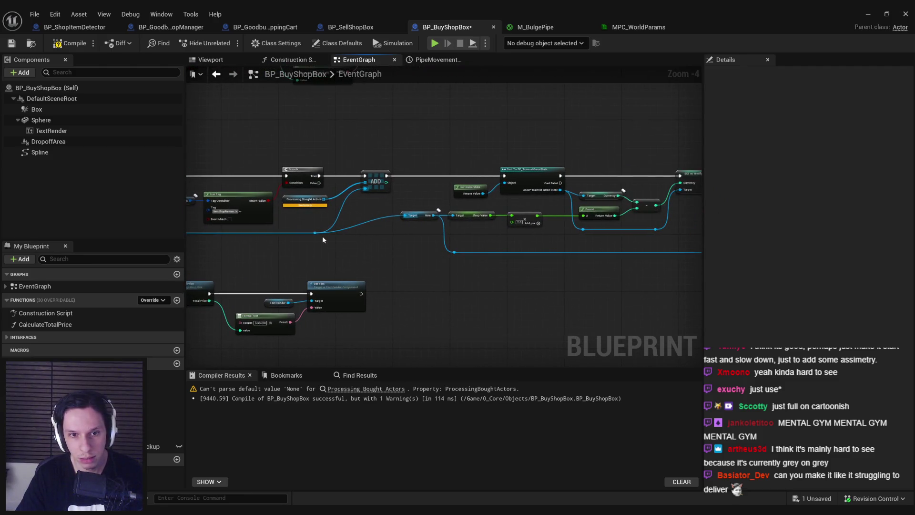
Route the blue wire below the nodes with bend points leading into Destroy Actor.
{"action": "mouse_move", "coordinate": [343, 231]}
{"action": "left_mouse_down"}
{"action": "mouse_move", "coordinate": [496, 237]}
{"action": "mouse_move", "coordinate": [704, 209]}
{"action": "left_mouse_up"}
{"action": "left_click_drag", "start_coordinate": [501, 274], "coordinate": [611, 268]}
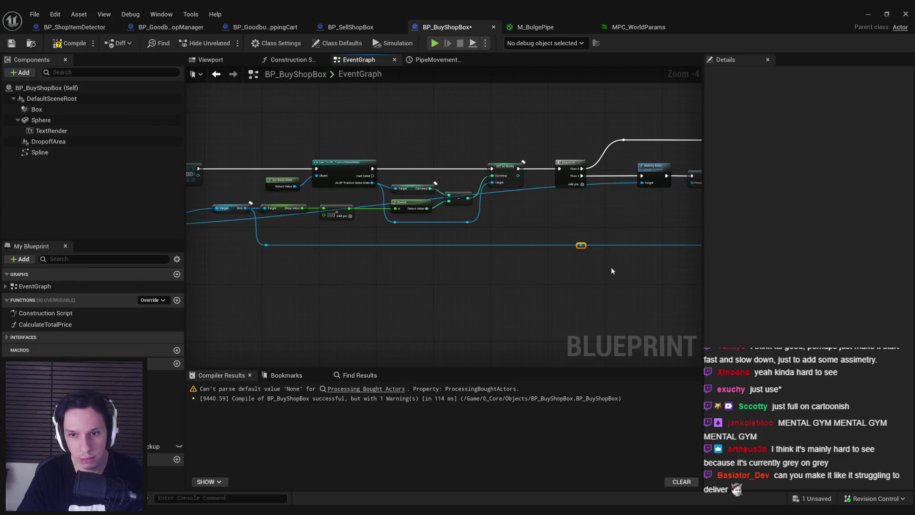
{"action": "double_click", "coordinate": [523, 189]}
{"action": "mouse_move", "coordinate": [523, 190]}
{"action": "left_mouse_down"}
{"action": "mouse_move", "coordinate": [279, 263]}
{"action": "mouse_move", "coordinate": [615, 270]}
{"action": "left_mouse_up"}
{"action": "double_click", "coordinate": [294, 255]}
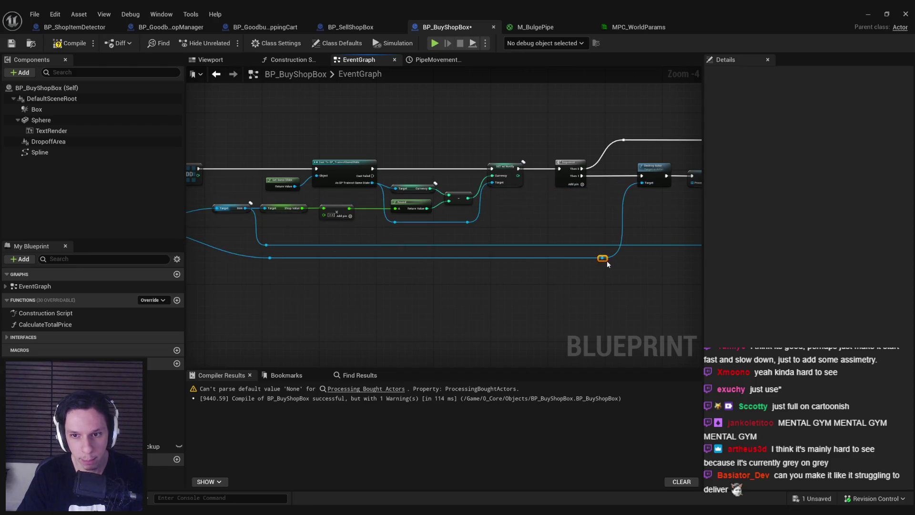
{"action": "scroll", "coordinate": [607, 260], "scroll_direction": "up", "scroll_amount": 2}
Delete the leftover Processing Bought Actors SET node.
{"action": "left_click", "coordinate": [510, 183]}
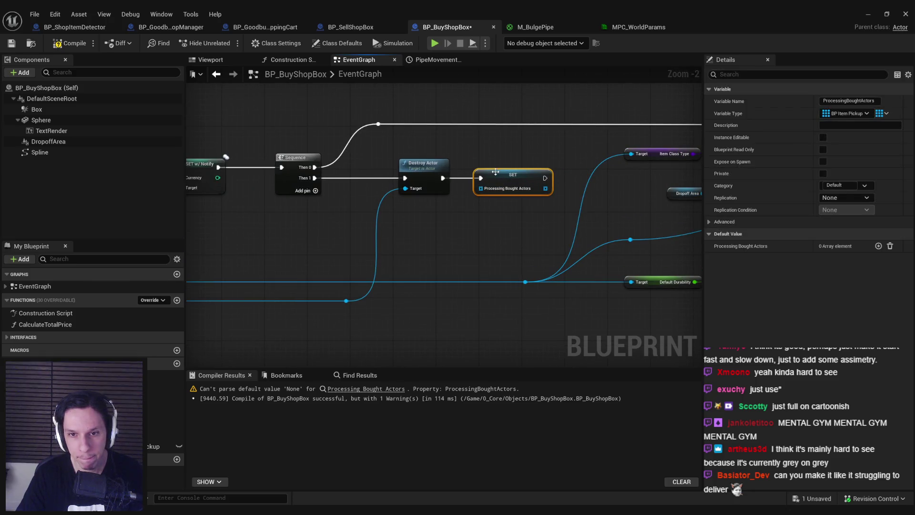
{"action": "scroll", "coordinate": [476, 243], "scroll_direction": "down", "scroll_amount": 1}
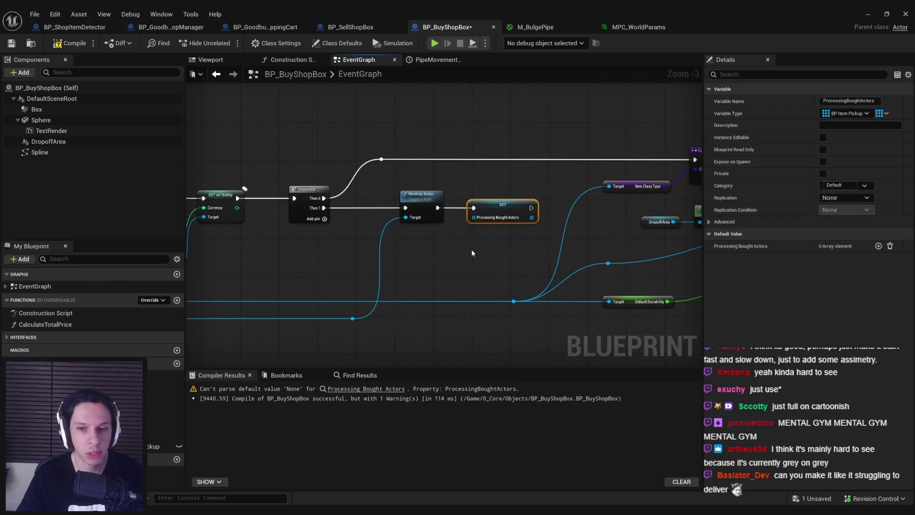
{"action": "scroll", "coordinate": [366, 242], "scroll_direction": "down", "scroll_amount": 2}
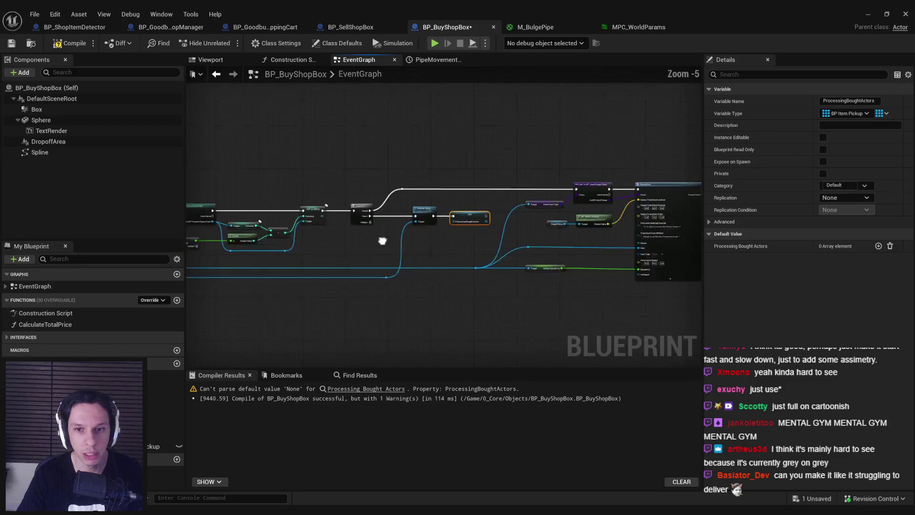
{"action": "mouse_move", "coordinate": [533, 224]}
{"action": "left_mouse_down"}
{"action": "mouse_move", "coordinate": [587, 250]}
{"action": "mouse_move", "coordinate": [577, 269]}
{"action": "left_mouse_up"}
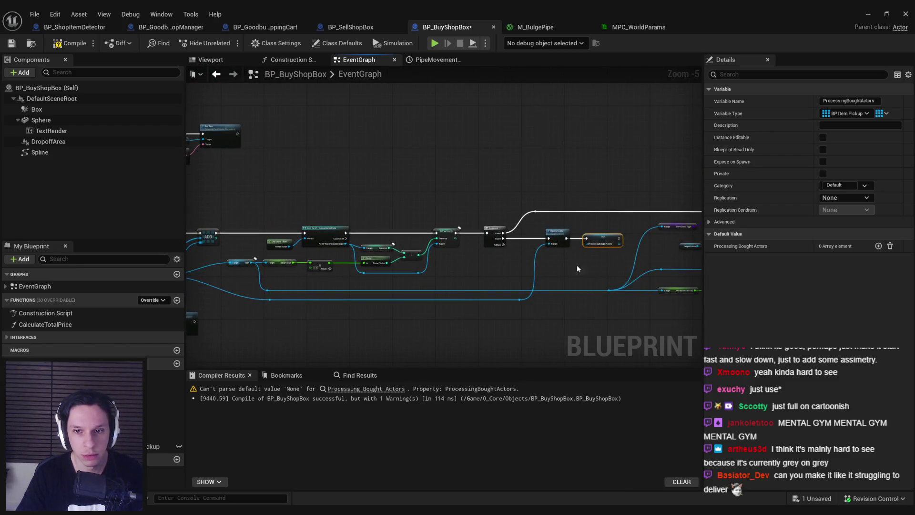
{"action": "left_click_drag", "start_coordinate": [466, 283], "coordinate": [602, 269]}
{"action": "left_click_drag", "start_coordinate": [471, 276], "coordinate": [567, 246]}
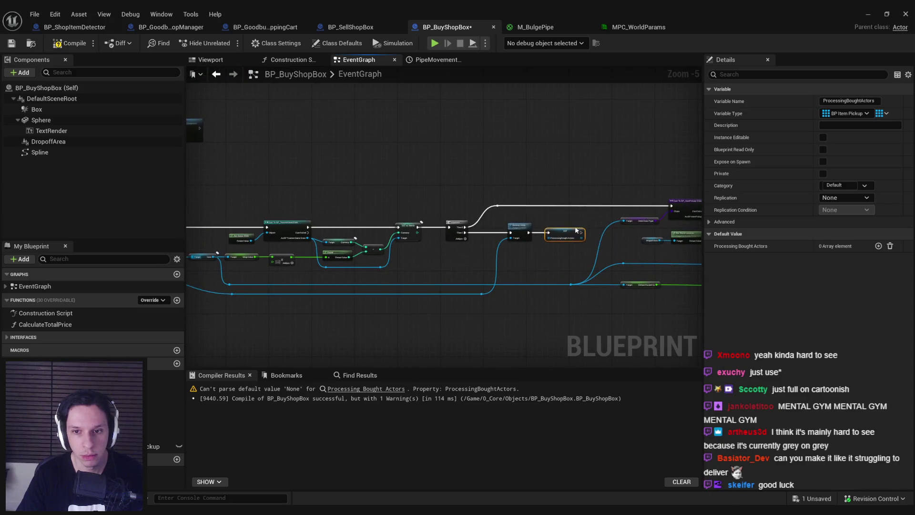
{"action": "key", "text": "Delete"}
Line up the reroute point with its wire, then compile and save the blueprint.
{"action": "scroll", "coordinate": [415, 256], "scroll_direction": "up", "scroll_amount": 2}
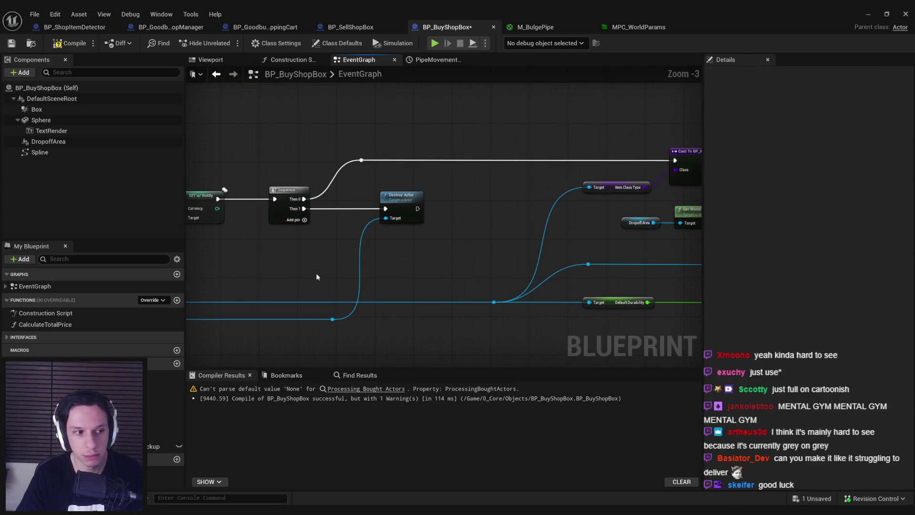
{"action": "scroll", "coordinate": [316, 273], "scroll_direction": "down", "scroll_amount": 2}
{"action": "scroll", "coordinate": [553, 247], "scroll_direction": "up", "scroll_amount": 2}
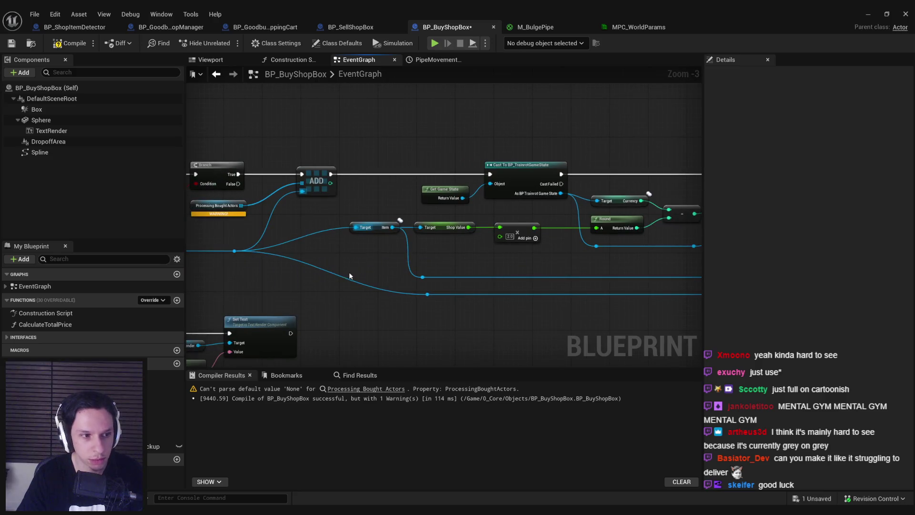
{"action": "left_click_drag", "start_coordinate": [548, 273], "coordinate": [454, 267]}
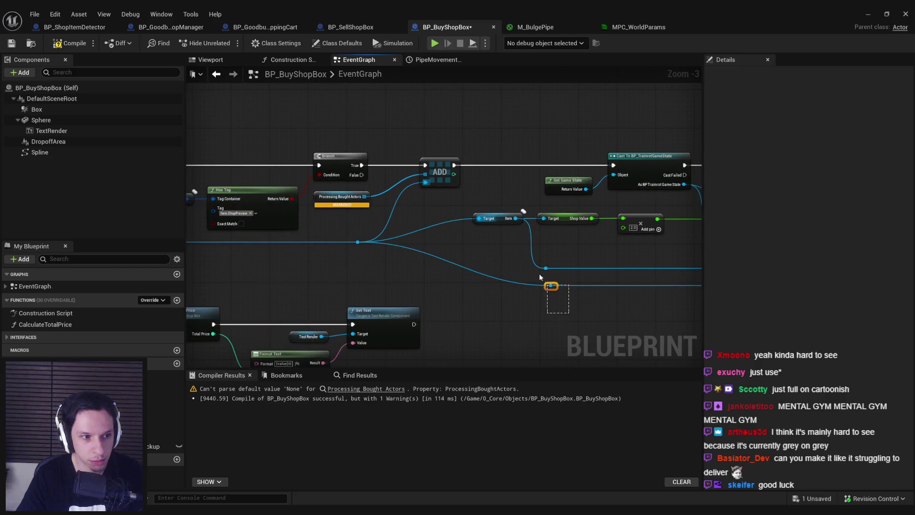
{"action": "left_click_drag", "start_coordinate": [539, 276], "coordinate": [522, 255]}
{"action": "left_click", "coordinate": [457, 261]}
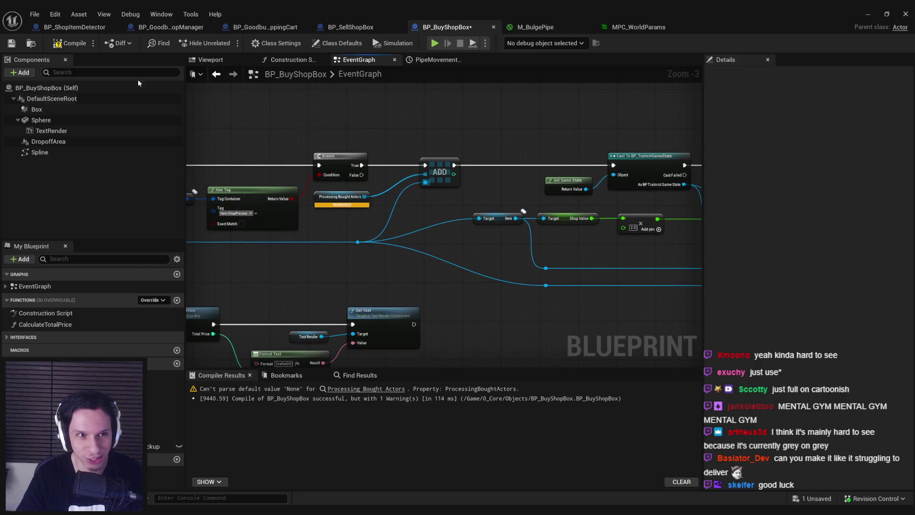
{"action": "left_click", "coordinate": [58, 46]}
Tidy the event graph by nudging the Has Tag nodes up and the Destroy Actor node left.
{"action": "mouse_move", "coordinate": [323, 233]}
{"action": "left_mouse_down"}
{"action": "mouse_move", "coordinate": [449, 247]}
{"action": "mouse_move", "coordinate": [566, 288]}
{"action": "left_mouse_up"}
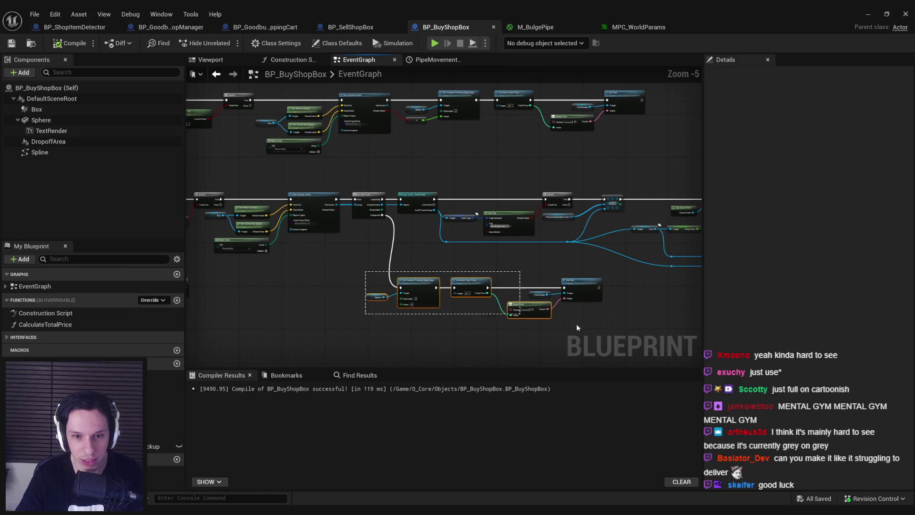
{"action": "scroll", "coordinate": [534, 245], "scroll_direction": "up", "scroll_amount": 3}
{"action": "left_click_drag", "start_coordinate": [527, 270], "coordinate": [420, 197]}
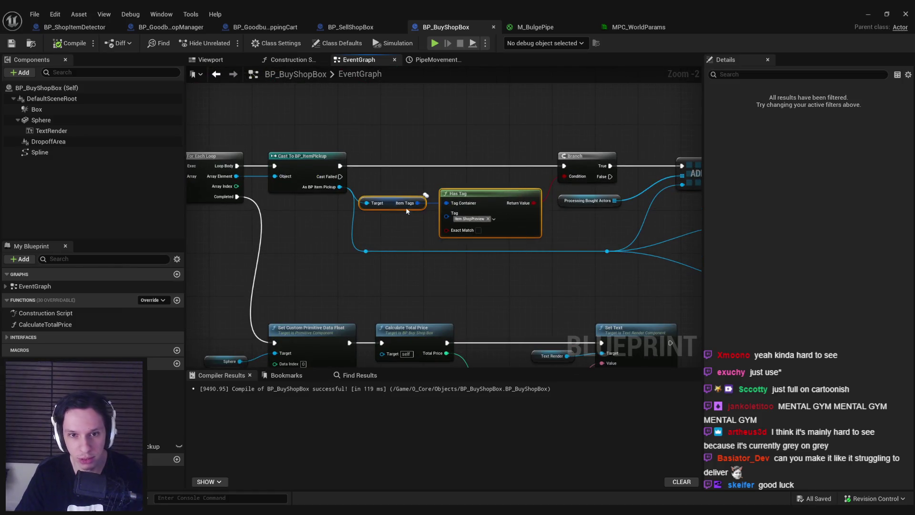
{"action": "left_click", "coordinate": [436, 256]}
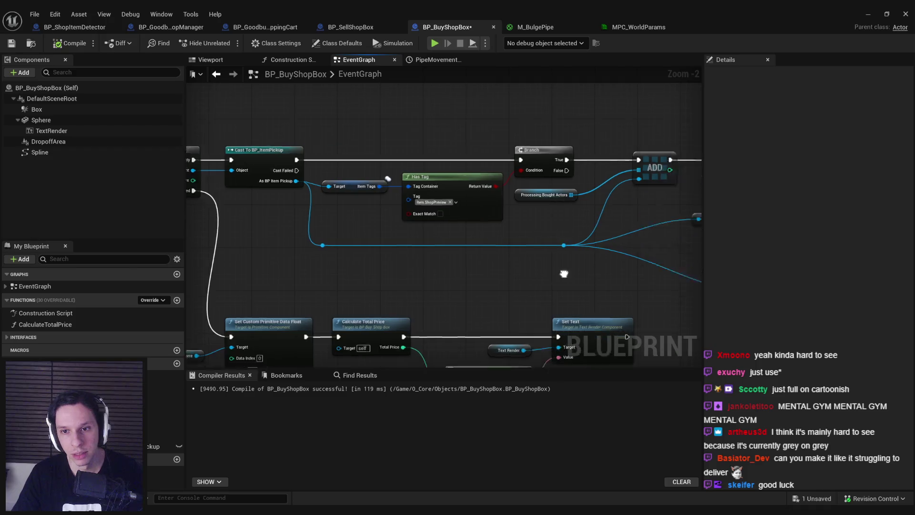
{"action": "scroll", "coordinate": [342, 268], "scroll_direction": "down", "scroll_amount": 1}
{"action": "mouse_move", "coordinate": [472, 257]}
{"action": "left_mouse_down"}
{"action": "mouse_move", "coordinate": [430, 228]}
{"action": "mouse_move", "coordinate": [299, 233]}
{"action": "mouse_move", "coordinate": [344, 256]}
{"action": "left_mouse_up"}
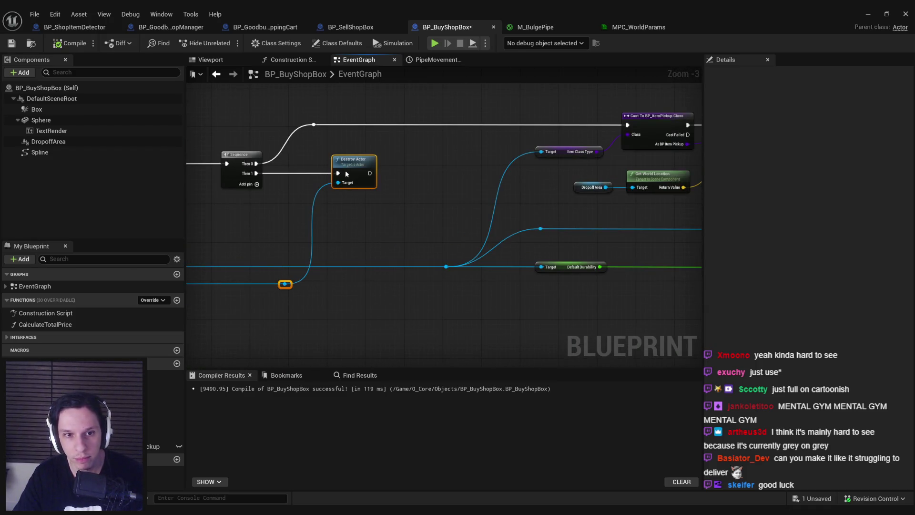
{"action": "left_click_drag", "start_coordinate": [345, 174], "coordinate": [327, 168]}
{"action": "left_click", "coordinate": [350, 213]}
{"action": "scroll", "coordinate": [351, 213], "scroll_direction": "down", "scroll_amount": 1}
{"action": "mouse_move", "coordinate": [350, 213]}
{"action": "left_mouse_down"}
{"action": "mouse_move", "coordinate": [300, 212]}
{"action": "mouse_move", "coordinate": [295, 239]}
{"action": "left_mouse_up"}
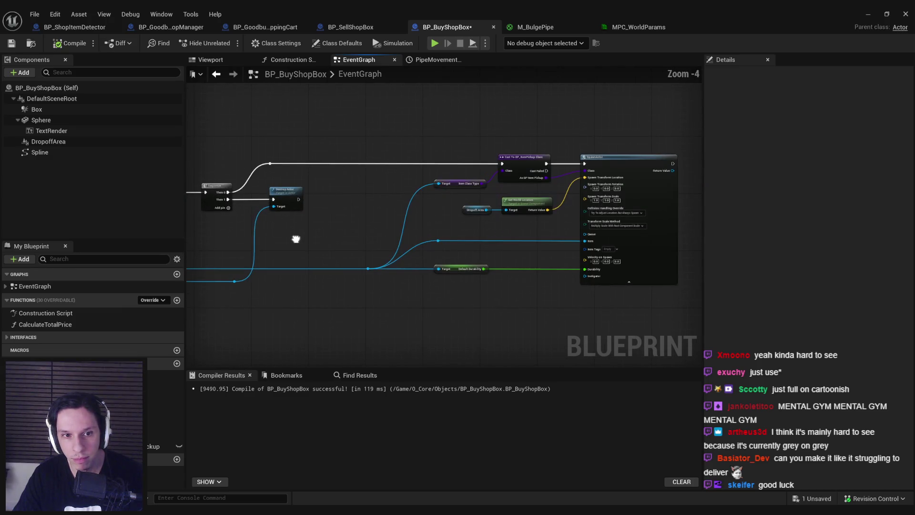
{"action": "scroll", "coordinate": [294, 250], "scroll_direction": "down", "scroll_amount": 6}
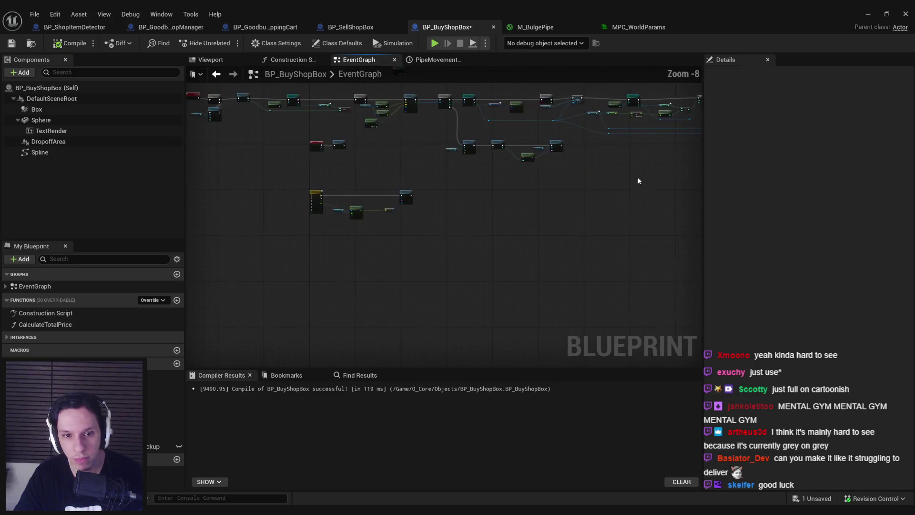
{"action": "scroll", "coordinate": [404, 199], "scroll_direction": "up", "scroll_amount": 6}
Turn off Loop and enable Use Last Keyframe on the PipeMovement timeline, then return to the EventGraph.
{"action": "double_click", "coordinate": [396, 210]}
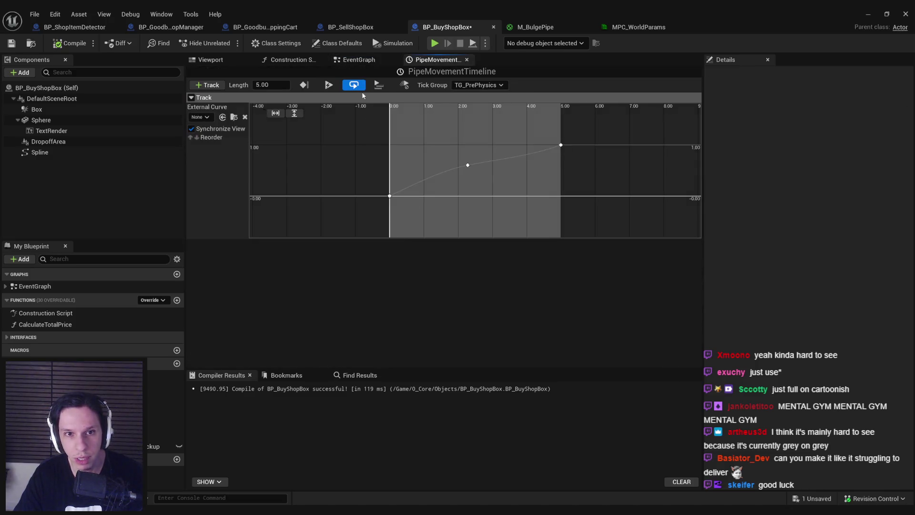
{"action": "left_click", "coordinate": [362, 88]}
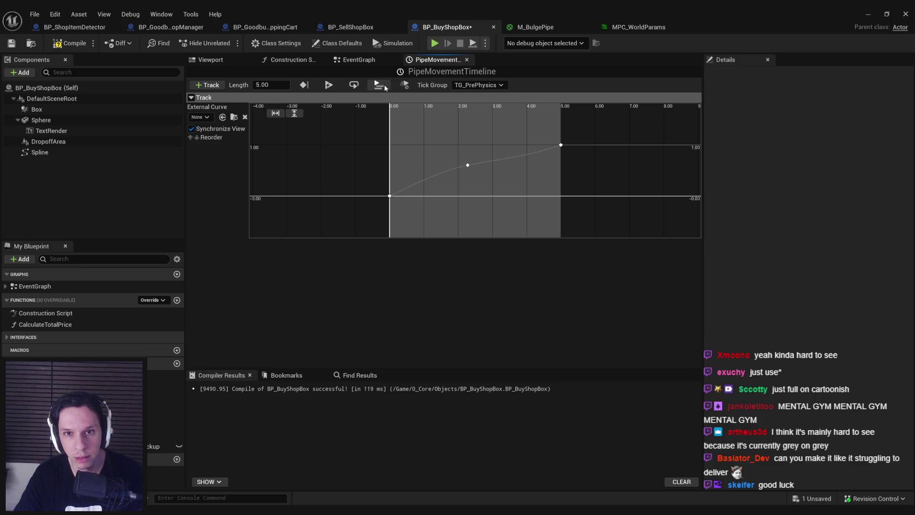
{"action": "left_click", "coordinate": [358, 60]}
{"action": "left_click", "coordinate": [436, 60]}
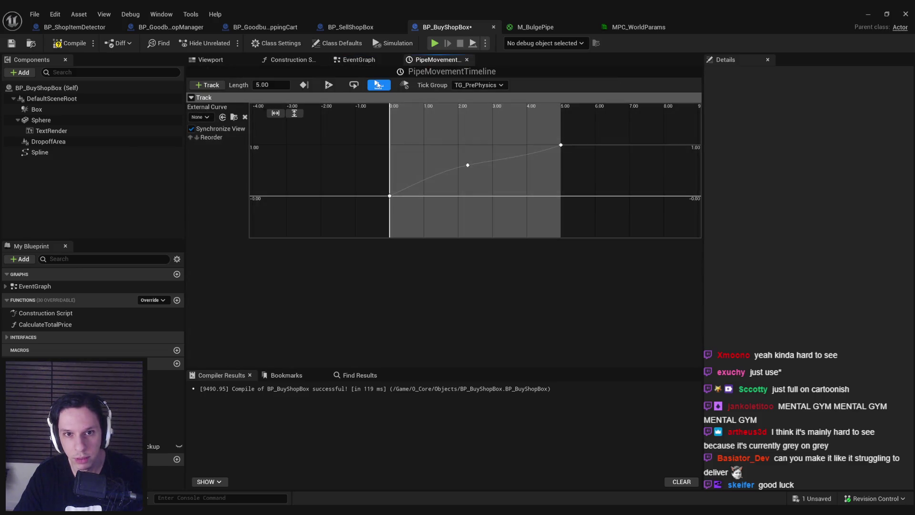
{"action": "left_click", "coordinate": [358, 60]}
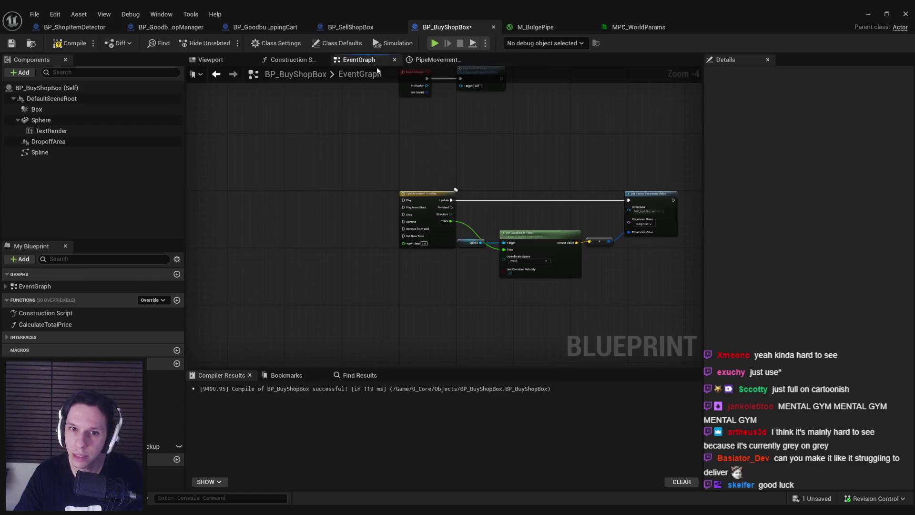
{"action": "scroll", "coordinate": [377, 196], "scroll_direction": "down", "scroll_amount": 5}
{"action": "scroll", "coordinate": [253, 272], "scroll_direction": "up", "scroll_amount": 2}
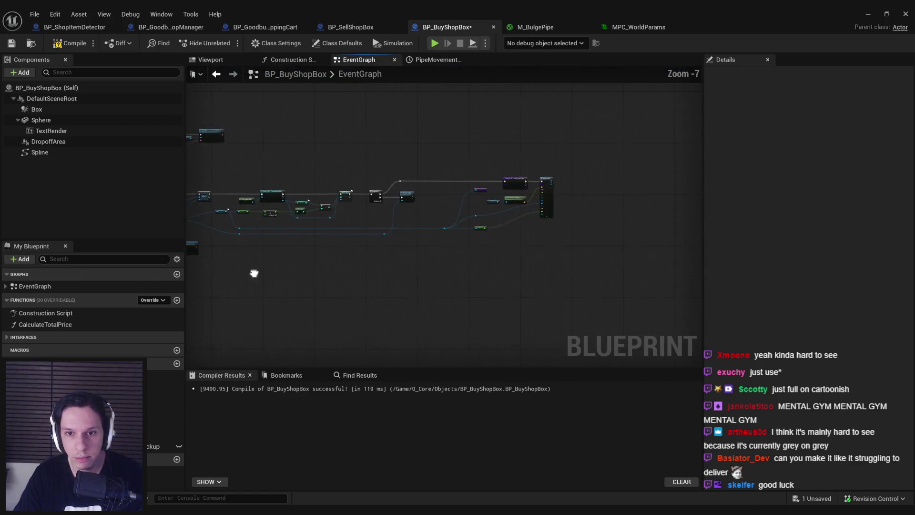
{"action": "scroll", "coordinate": [362, 220], "scroll_direction": "up", "scroll_amount": 1}
{"action": "scroll", "coordinate": [452, 204], "scroll_direction": "down", "scroll_amount": 2}
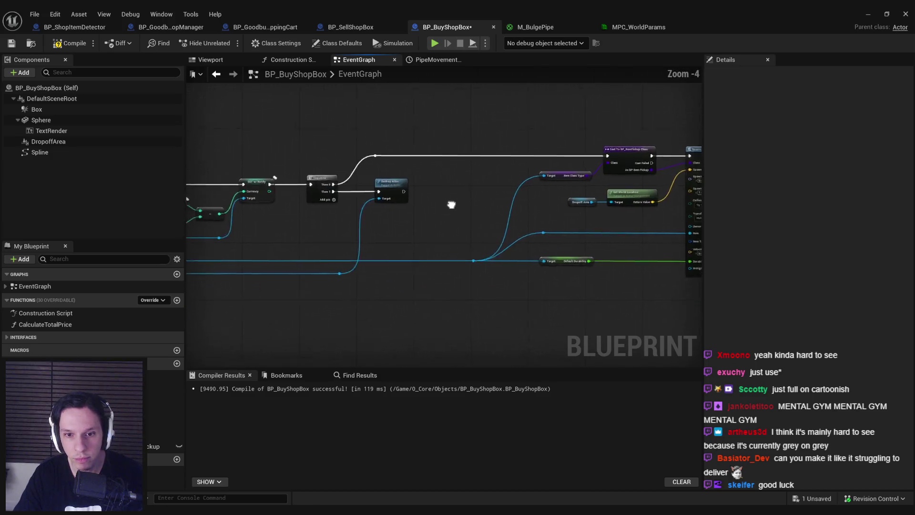
{"action": "scroll", "coordinate": [480, 189], "scroll_direction": "up", "scroll_amount": 1}
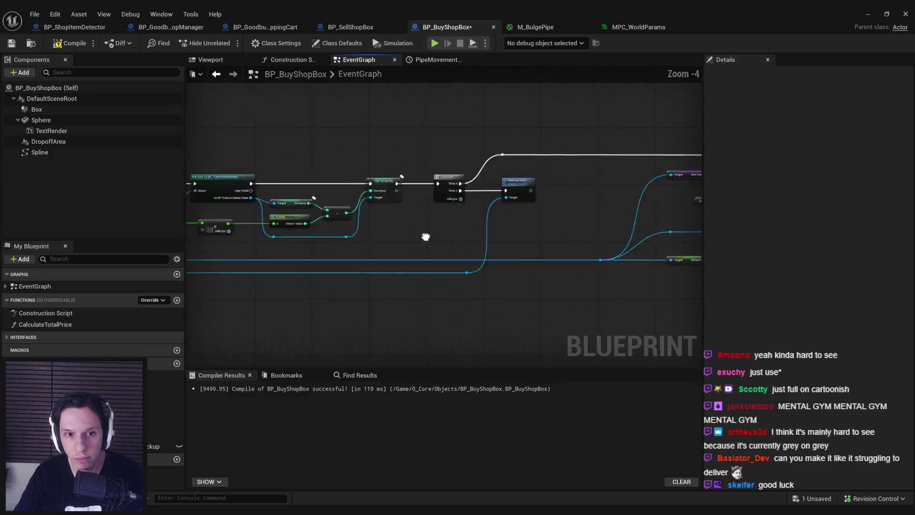
{"action": "left_click_drag", "start_coordinate": [286, 224], "coordinate": [466, 235]}
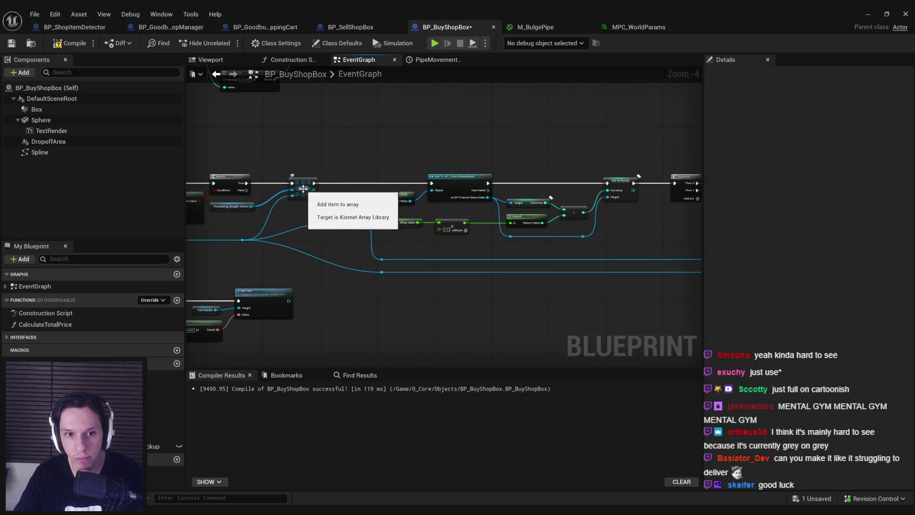
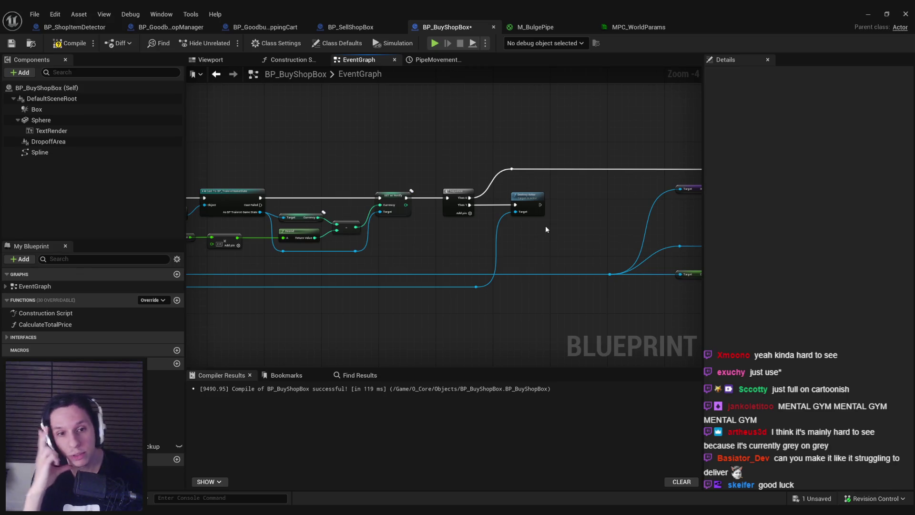
Change the ProcessingBoughtActors variable type to Lootable Item Data Asset and confirm.
{"action": "scroll", "coordinate": [489, 228], "scroll_direction": "up", "scroll_amount": 1}
{"action": "left_click_drag", "start_coordinate": [551, 242], "coordinate": [390, 200]}
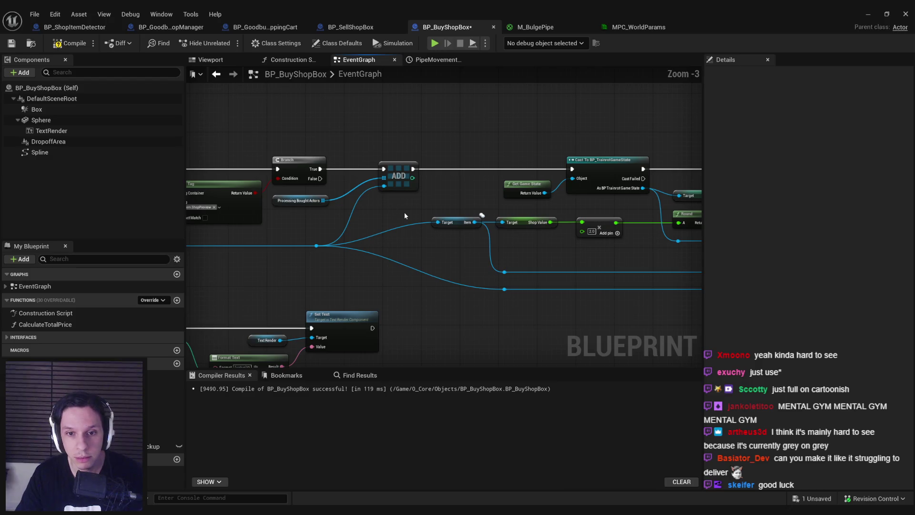
{"action": "left_click", "coordinate": [294, 205]}
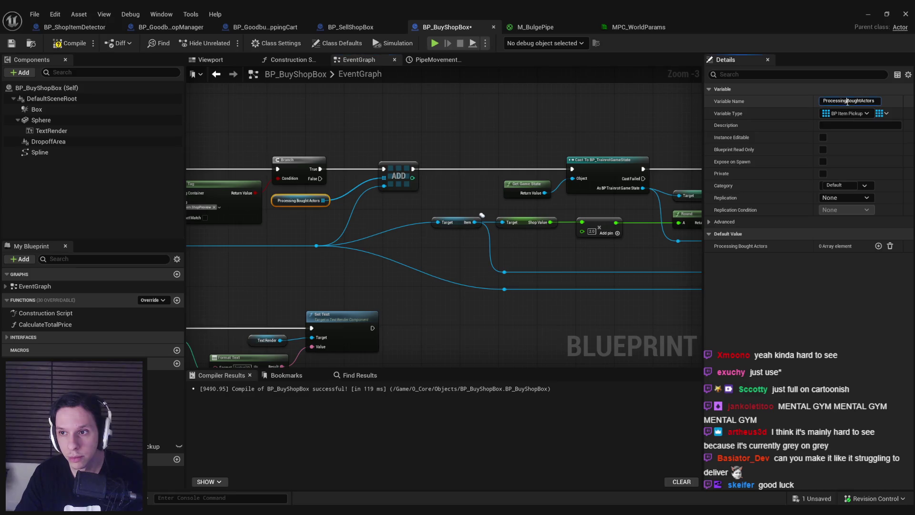
{"action": "left_click_drag", "start_coordinate": [847, 101], "coordinate": [812, 113]}
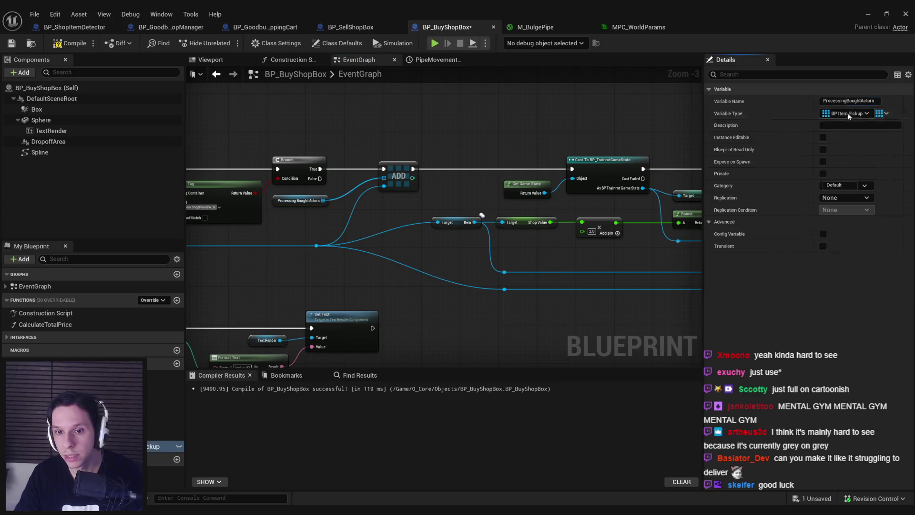
{"action": "left_click", "coordinate": [725, 222]}
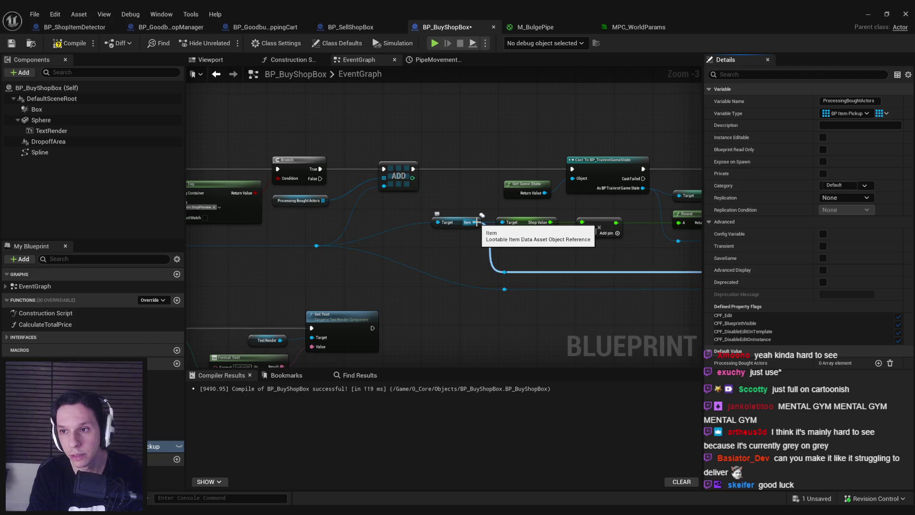
{"action": "left_click", "coordinate": [844, 115]}
{"action": "type", "text": "lootable i"}
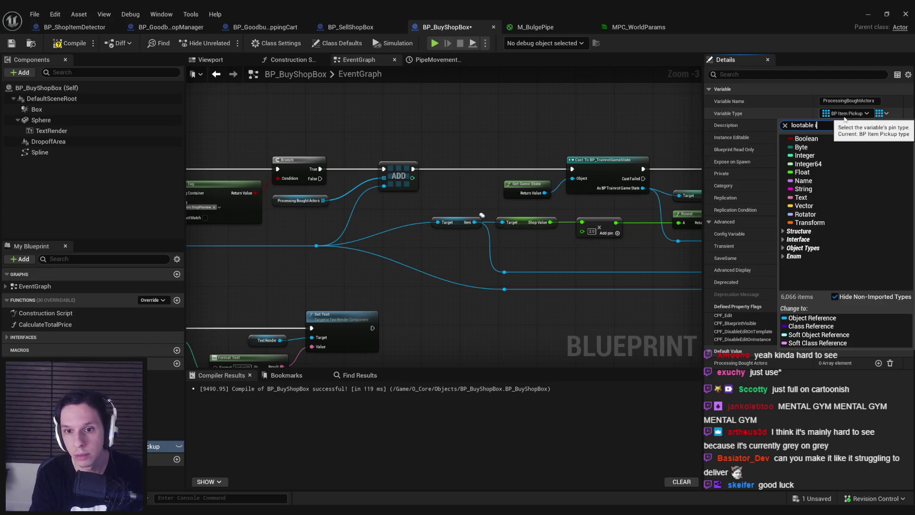
{"action": "type", "text": "tem"}
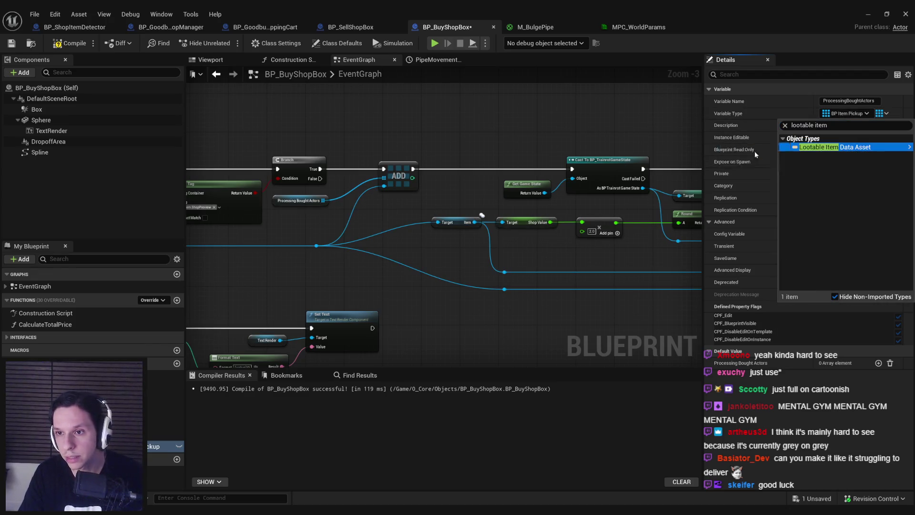
{"action": "left_click", "coordinate": [838, 146]}
{"action": "left_click", "coordinate": [473, 280]}
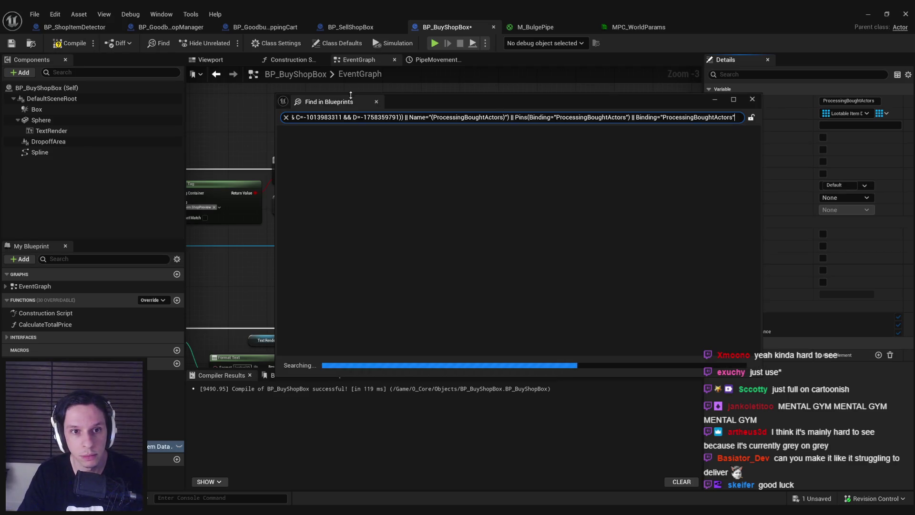
Refresh the broken ProcessingBoughtActors getter and rewire it into the ADD node.
{"action": "scroll", "coordinate": [330, 208], "scroll_direction": "up", "scroll_amount": 1}
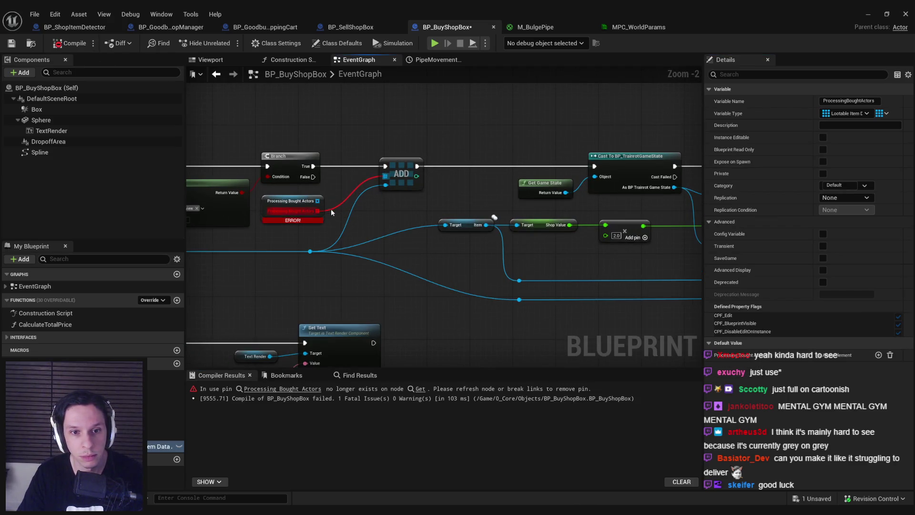
{"action": "left_click", "coordinate": [317, 211], "text": "alt"}
{"action": "left_click_drag", "start_coordinate": [317, 200], "coordinate": [387, 177]}
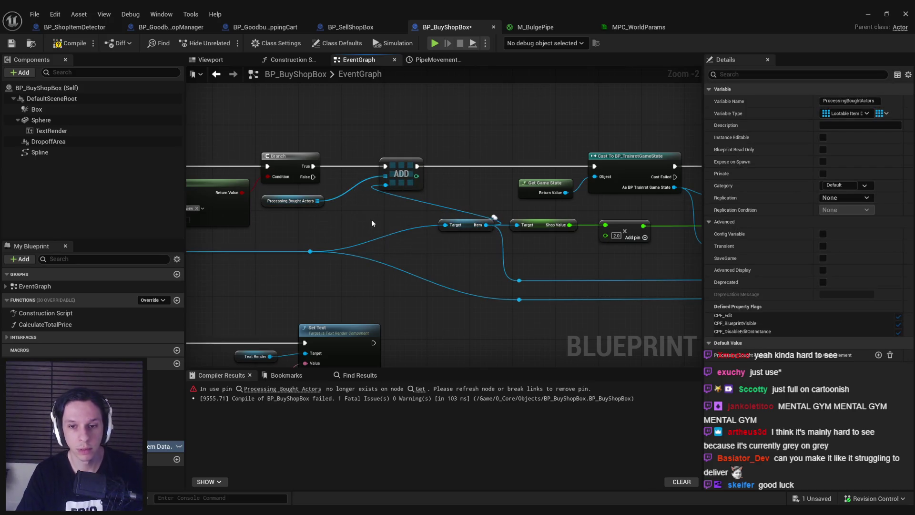
{"action": "scroll", "coordinate": [372, 223], "scroll_direction": "down", "scroll_amount": 2}
{"action": "mouse_move", "coordinate": [372, 223]}
{"action": "left_mouse_down"}
{"action": "mouse_move", "coordinate": [522, 251]}
{"action": "mouse_move", "coordinate": [341, 248]}
{"action": "left_mouse_up"}
{"action": "scroll", "coordinate": [341, 247], "scroll_direction": "up", "scroll_amount": 2}
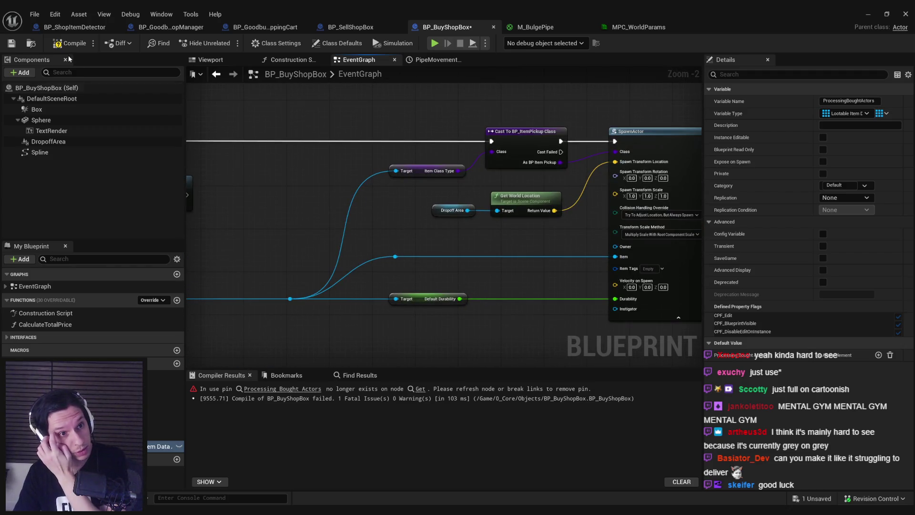
Compile, shift the Sequence and Destroy Actor nodes left, and rewire execution into Destroy Actor.
{"action": "left_click", "coordinate": [56, 44]}
{"action": "scroll", "coordinate": [337, 184], "scroll_direction": "down", "scroll_amount": 2}
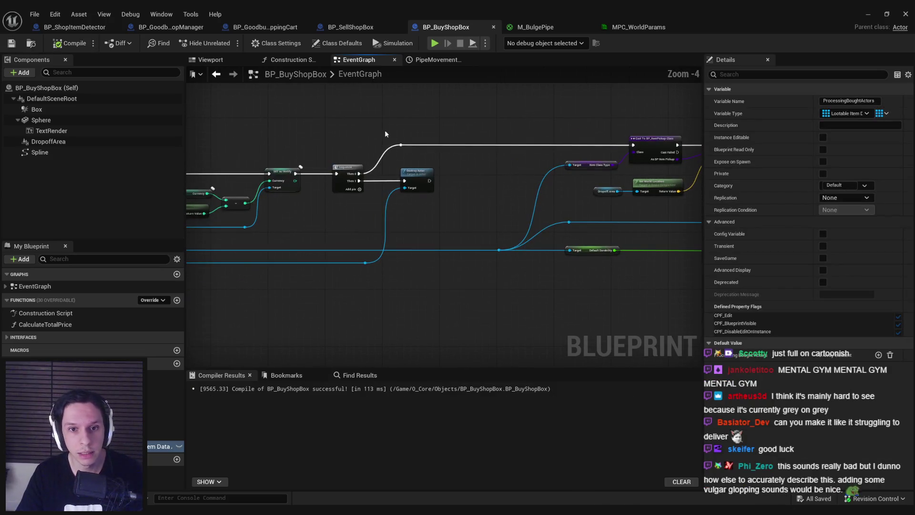
{"action": "left_click", "coordinate": [400, 145]}
{"action": "left_click", "coordinate": [461, 161]}
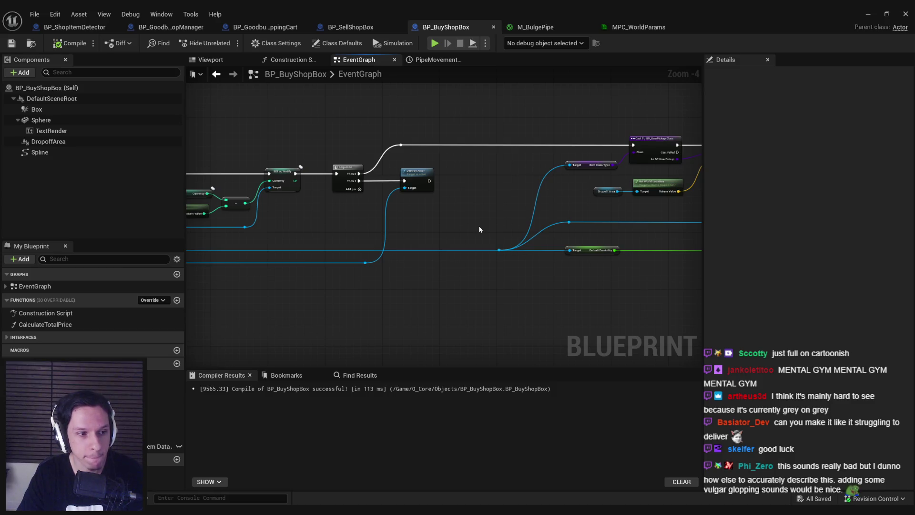
{"action": "scroll", "coordinate": [356, 213], "scroll_direction": "up", "scroll_amount": 2}
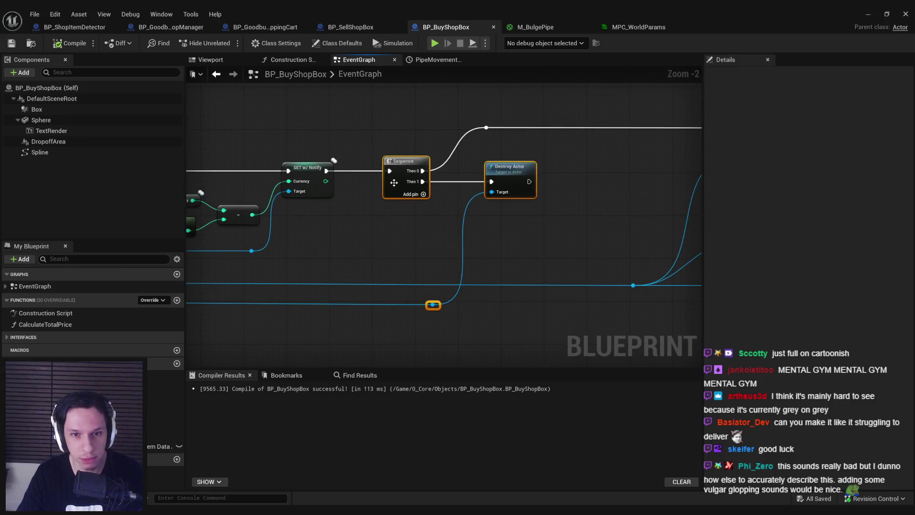
{"action": "left_click_drag", "start_coordinate": [393, 182], "coordinate": [382, 182]}
{"action": "left_click", "coordinate": [267, 258]}
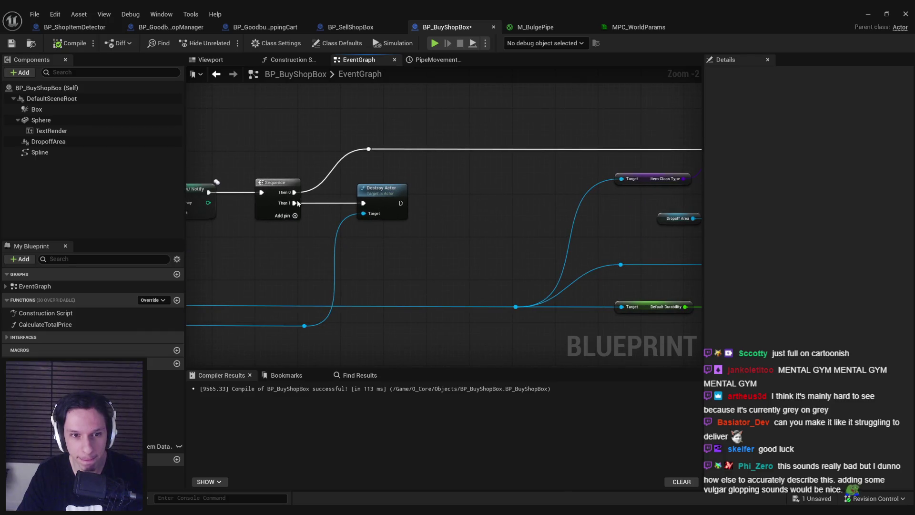
{"action": "left_click_drag", "start_coordinate": [480, 201], "coordinate": [484, 201]}
Move Destroy Actor and its reroute node to the left.
{"action": "scroll", "coordinate": [294, 192], "scroll_direction": "down", "scroll_amount": 2}
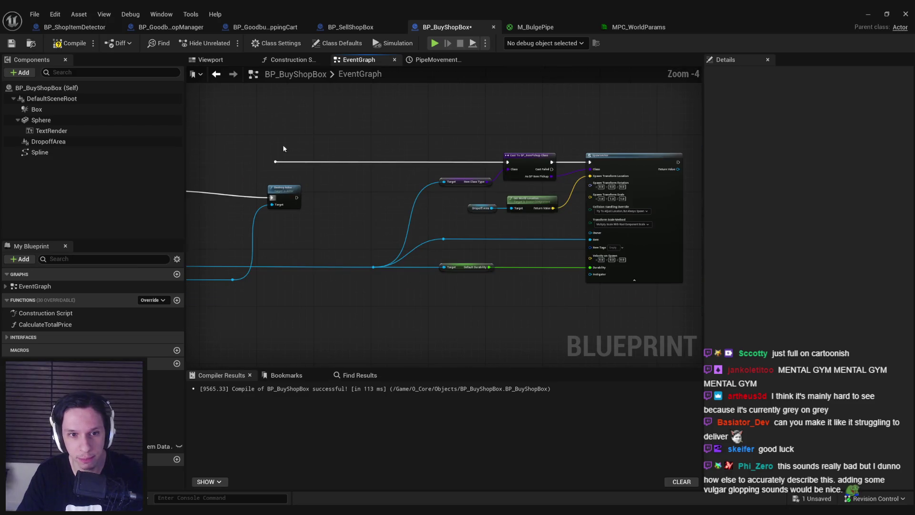
{"action": "left_click_drag", "start_coordinate": [350, 180], "coordinate": [414, 189]}
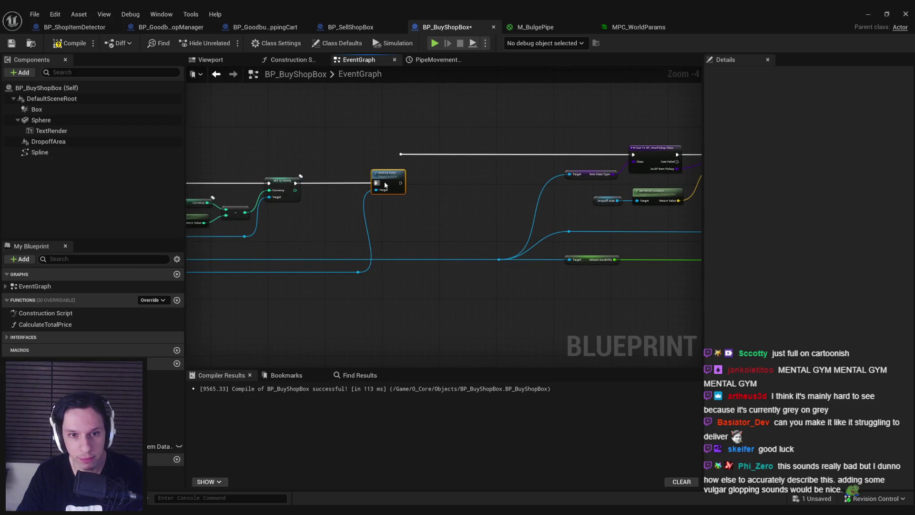
{"action": "left_click_drag", "start_coordinate": [328, 252], "coordinate": [328, 252]}
{"action": "left_click_drag", "start_coordinate": [392, 184], "coordinate": [346, 184]}
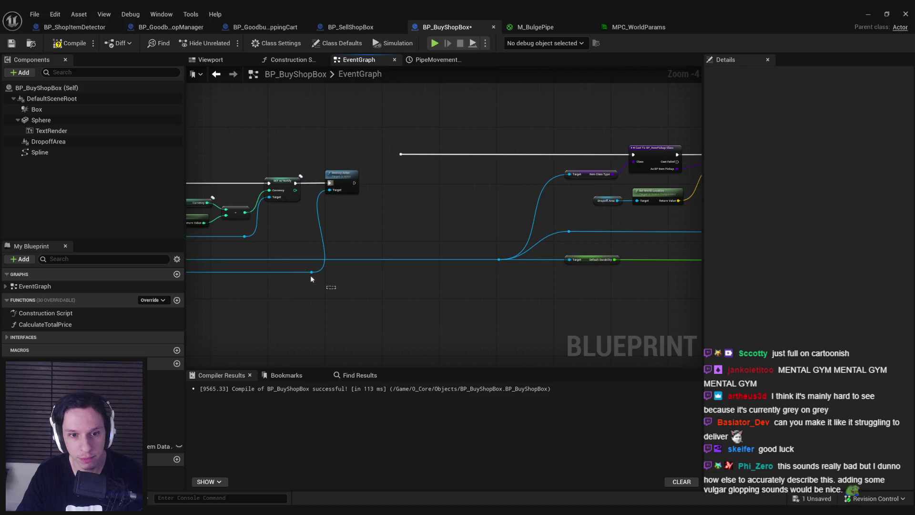
{"action": "left_click_drag", "start_coordinate": [270, 176], "coordinate": [270, 176]}
Move the Cast and Spawn Actor node group beneath the timeline chain.
{"action": "mouse_move", "coordinate": [411, 172]}
{"action": "left_mouse_down"}
{"action": "mouse_move", "coordinate": [329, 184]}
{"action": "mouse_move", "coordinate": [310, 164]}
{"action": "mouse_move", "coordinate": [740, 165]}
{"action": "left_mouse_up"}
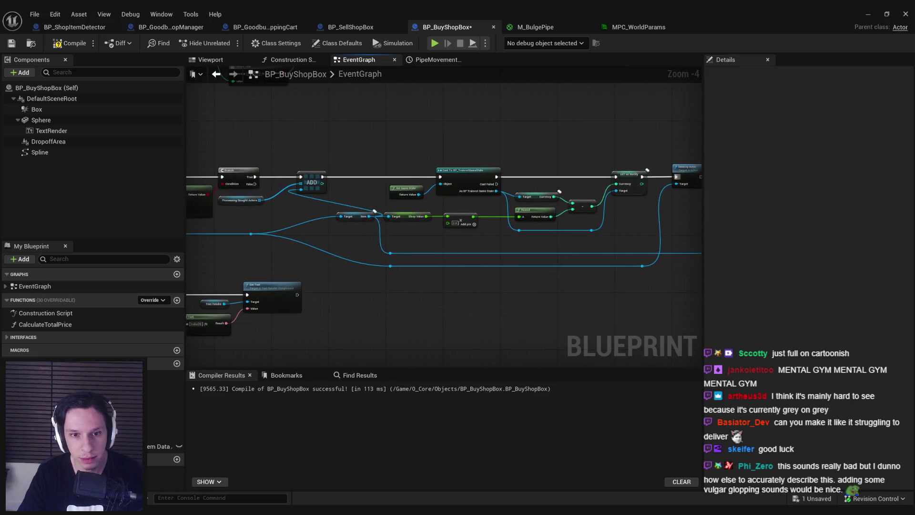
{"action": "left_click_drag", "start_coordinate": [403, 249], "coordinate": [321, 240]}
{"action": "scroll", "coordinate": [353, 237], "scroll_direction": "down", "scroll_amount": 1}
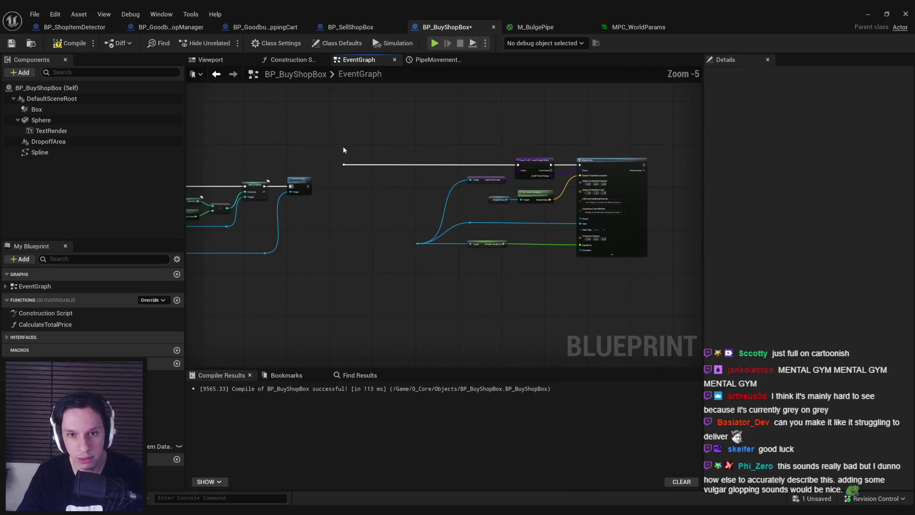
{"action": "left_click_drag", "start_coordinate": [343, 143], "coordinate": [648, 282]}
{"action": "scroll", "coordinate": [554, 148], "scroll_direction": "down", "scroll_amount": 1}
{"action": "mouse_move", "coordinate": [554, 148]}
{"action": "left_mouse_down"}
{"action": "mouse_move", "coordinate": [587, 234]}
{"action": "mouse_move", "coordinate": [441, 240]}
{"action": "left_mouse_up"}
{"action": "scroll", "coordinate": [253, 165], "scroll_direction": "up", "scroll_amount": 2}
{"action": "mouse_move", "coordinate": [253, 164]}
{"action": "left_mouse_down"}
{"action": "mouse_move", "coordinate": [288, 230]}
{"action": "mouse_move", "coordinate": [283, 256]}
{"action": "mouse_move", "coordinate": [315, 291]}
{"action": "left_mouse_up"}
Add Switch Has Authority after the timeline's Finished output and wire Authority to the Cast node.
{"action": "type", "text": "switch has"}
{"action": "key", "text": "Return"}
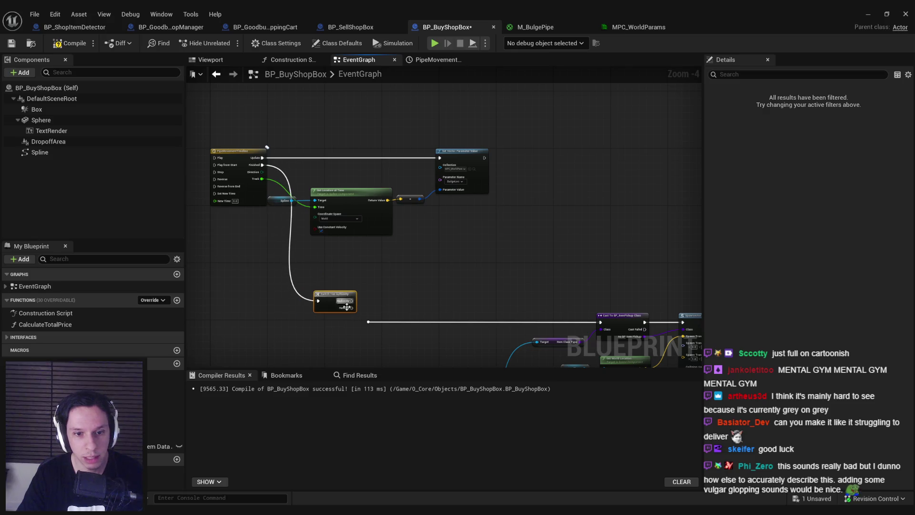
{"action": "left_click_drag", "start_coordinate": [578, 323], "coordinate": [600, 322]}
{"action": "left_click_drag", "start_coordinate": [317, 306], "coordinate": [321, 327]}
Add a For Each Loop off Authority that iterates over ProcessingBoughtActors.
{"action": "left_click_drag", "start_coordinate": [320, 281], "coordinate": [368, 285]}
{"action": "type", "text": "for each"}
{"action": "key", "text": "Return"}
{"action": "scroll", "coordinate": [369, 310], "scroll_direction": "up", "scroll_amount": 2}
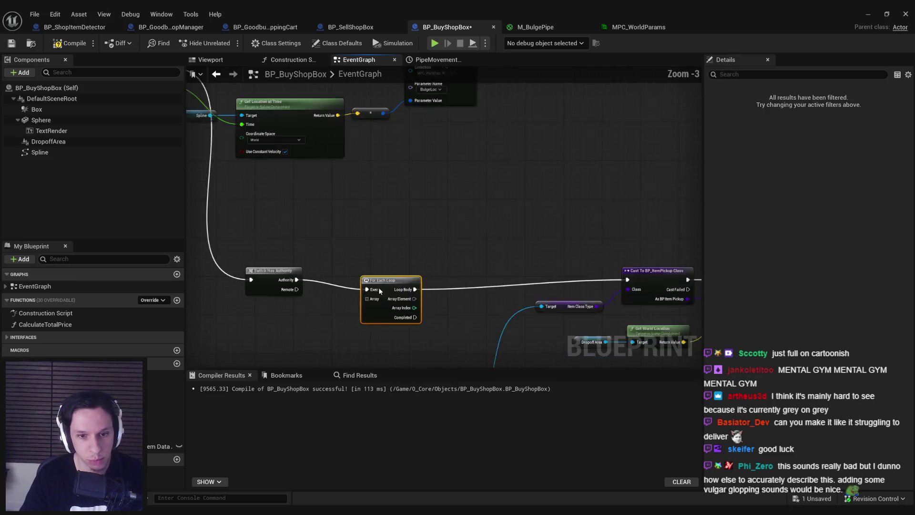
{"action": "mouse_move", "coordinate": [160, 446]}
{"action": "left_mouse_down"}
{"action": "mouse_move", "coordinate": [370, 301]}
{"action": "mouse_move", "coordinate": [367, 292]}
{"action": "left_mouse_up"}
{"action": "mouse_move", "coordinate": [431, 297]}
{"action": "left_mouse_down"}
{"action": "mouse_move", "coordinate": [321, 237]}
{"action": "mouse_move", "coordinate": [386, 292]}
{"action": "mouse_move", "coordinate": [341, 293]}
{"action": "mouse_move", "coordinate": [369, 251]}
{"action": "left_mouse_up"}
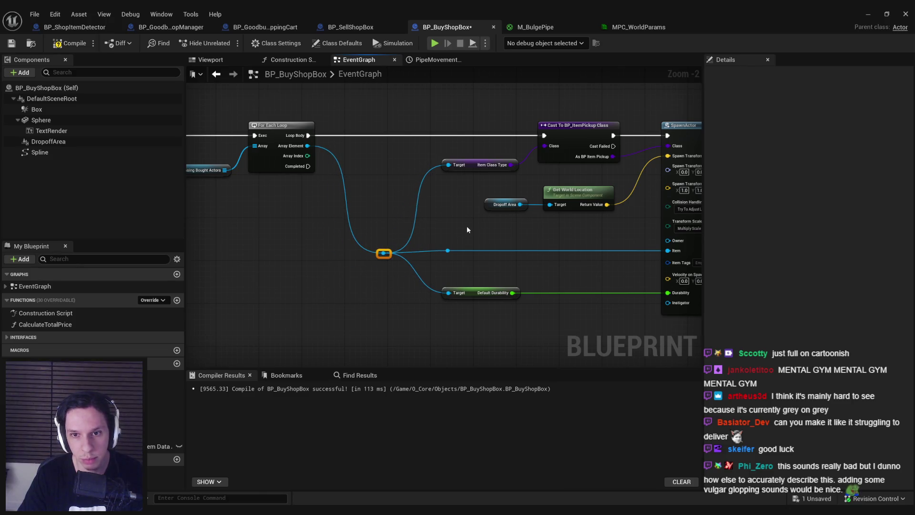
{"action": "left_click", "coordinate": [498, 237]}
Pan to review the new loop chain and the Event Interact and Buy Items in Zone nodes.
{"action": "scroll", "coordinate": [445, 233], "scroll_direction": "down", "scroll_amount": 1}
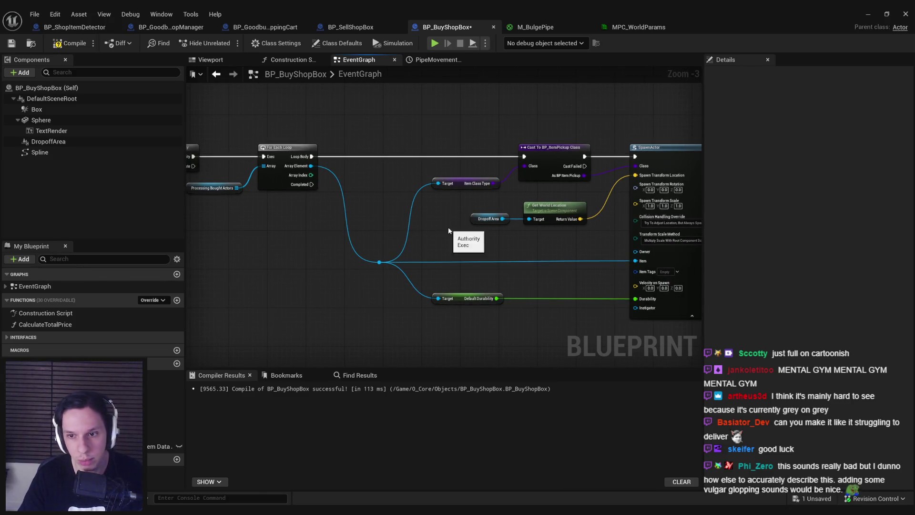
{"action": "scroll", "coordinate": [418, 219], "scroll_direction": "down", "scroll_amount": 2}
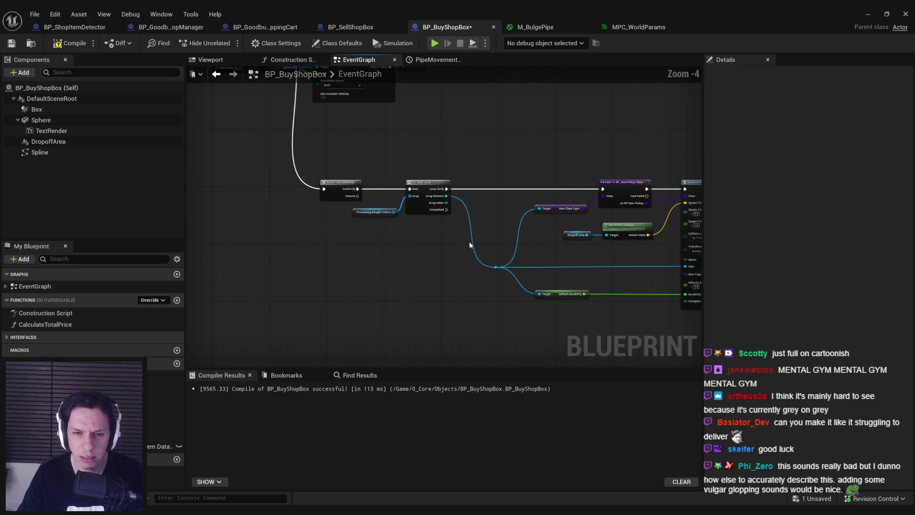
{"action": "mouse_move", "coordinate": [469, 241]}
{"action": "left_mouse_down"}
{"action": "mouse_move", "coordinate": [401, 263]}
{"action": "mouse_move", "coordinate": [422, 268]}
{"action": "left_mouse_up"}
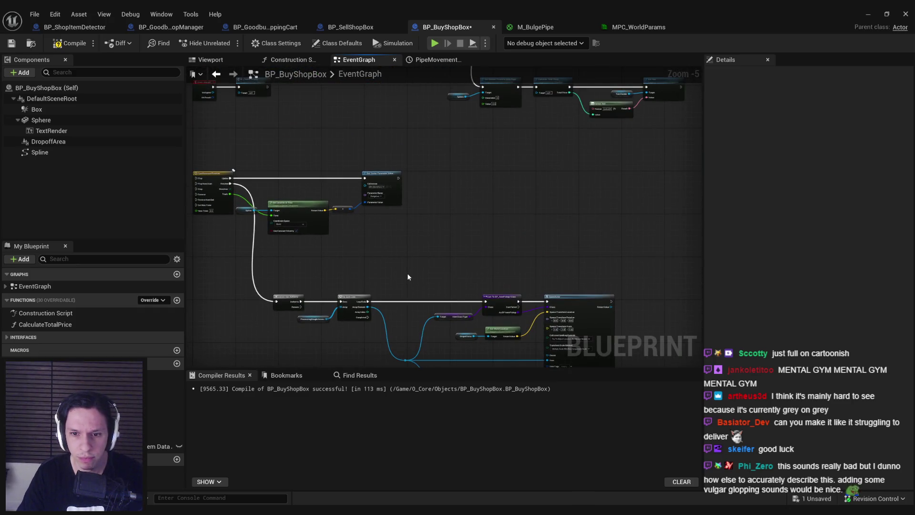
{"action": "mouse_move", "coordinate": [410, 230]}
{"action": "left_mouse_down"}
{"action": "mouse_move", "coordinate": [428, 235]}
{"action": "mouse_move", "coordinate": [448, 285]}
{"action": "left_mouse_up"}
{"action": "scroll", "coordinate": [352, 192], "scroll_direction": "up", "scroll_amount": 2}
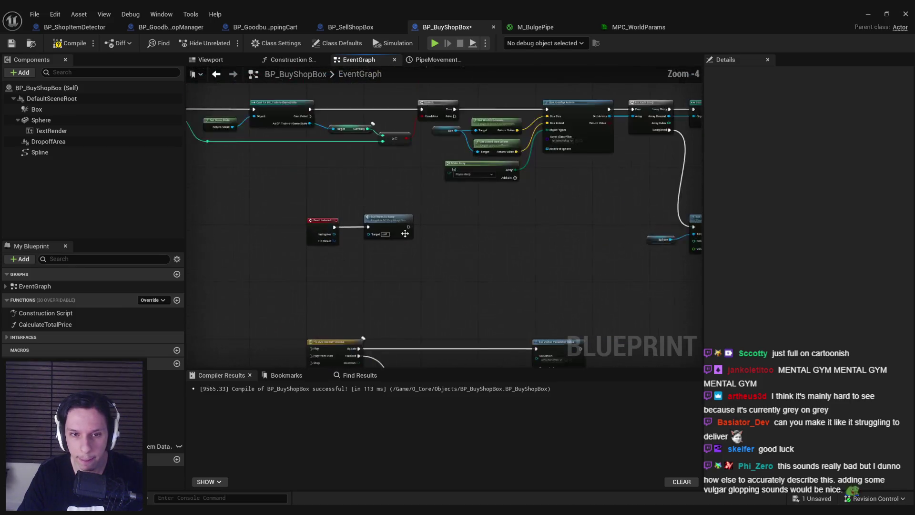
{"action": "mouse_move", "coordinate": [358, 235]}
{"action": "left_mouse_down"}
{"action": "mouse_move", "coordinate": [440, 298]}
{"action": "mouse_move", "coordinate": [416, 233]}
{"action": "mouse_move", "coordinate": [405, 236]}
{"action": "mouse_move", "coordinate": [454, 219]}
{"action": "mouse_move", "coordinate": [398, 228]}
{"action": "left_mouse_up"}
Survey the whole node network, ending on the For Each loop and CLEAR node.
{"action": "scroll", "coordinate": [422, 275], "scroll_direction": "down", "scroll_amount": 1}
{"action": "scroll", "coordinate": [405, 237], "scroll_direction": "down", "scroll_amount": 1}
{"action": "scroll", "coordinate": [286, 299], "scroll_direction": "up", "scroll_amount": 2}
{"action": "mouse_move", "coordinate": [286, 298]}
{"action": "left_mouse_down"}
{"action": "mouse_move", "coordinate": [438, 266]}
{"action": "mouse_move", "coordinate": [427, 265]}
{"action": "left_mouse_up"}
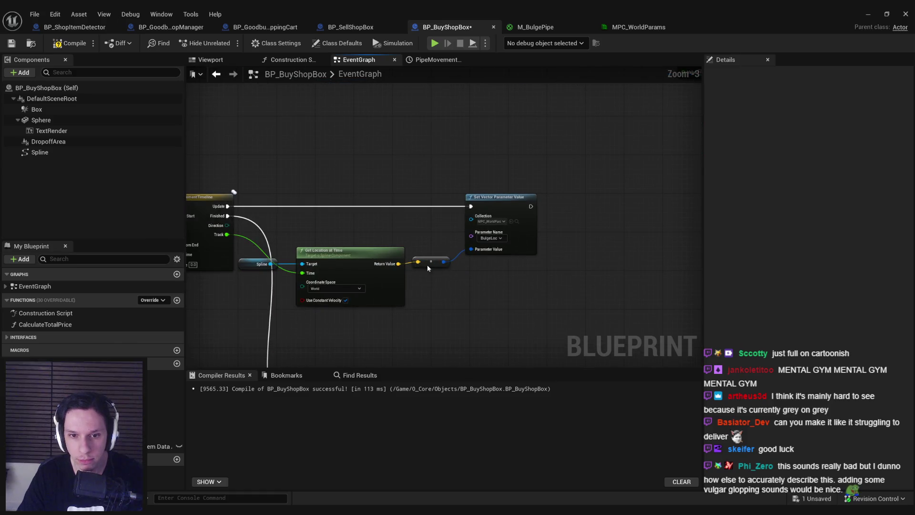
{"action": "scroll", "coordinate": [496, 302], "scroll_direction": "down", "scroll_amount": 3}
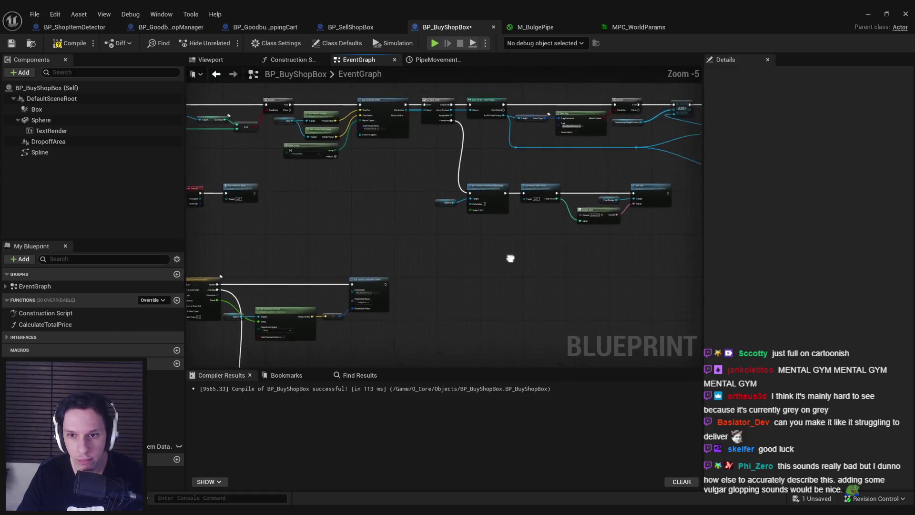
{"action": "mouse_move", "coordinate": [510, 266]}
{"action": "left_mouse_down"}
{"action": "mouse_move", "coordinate": [415, 218]}
{"action": "mouse_move", "coordinate": [341, 218]}
{"action": "mouse_move", "coordinate": [548, 251]}
{"action": "mouse_move", "coordinate": [557, 299]}
{"action": "mouse_move", "coordinate": [485, 274]}
{"action": "mouse_move", "coordinate": [445, 224]}
{"action": "mouse_move", "coordinate": [363, 261]}
{"action": "mouse_move", "coordinate": [341, 288]}
{"action": "left_mouse_up"}
{"action": "scroll", "coordinate": [340, 292], "scroll_direction": "up", "scroll_amount": 2}
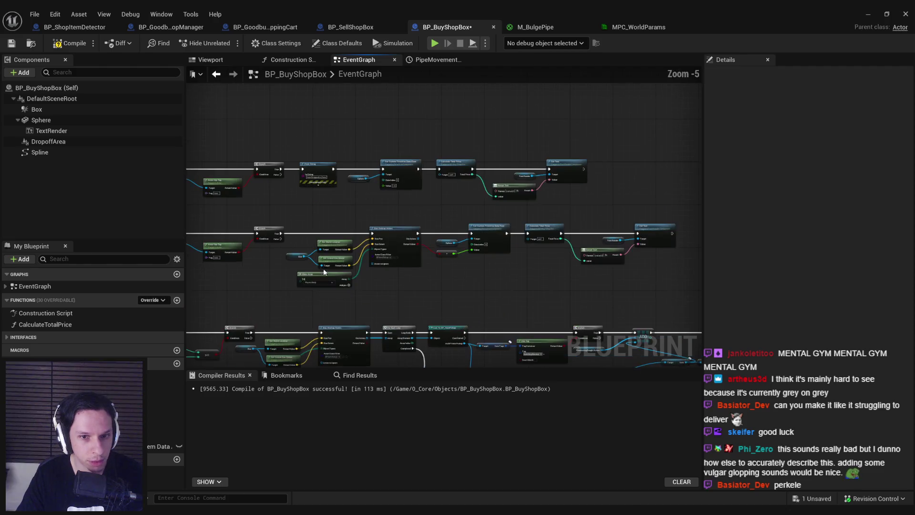
{"action": "scroll", "coordinate": [288, 221], "scroll_direction": "down", "scroll_amount": 2}
{"action": "scroll", "coordinate": [469, 283], "scroll_direction": "up", "scroll_amount": 4}
{"action": "scroll", "coordinate": [471, 283], "scroll_direction": "down", "scroll_amount": 1}
{"action": "left_click_drag", "start_coordinate": [470, 282], "coordinate": [167, 91]}
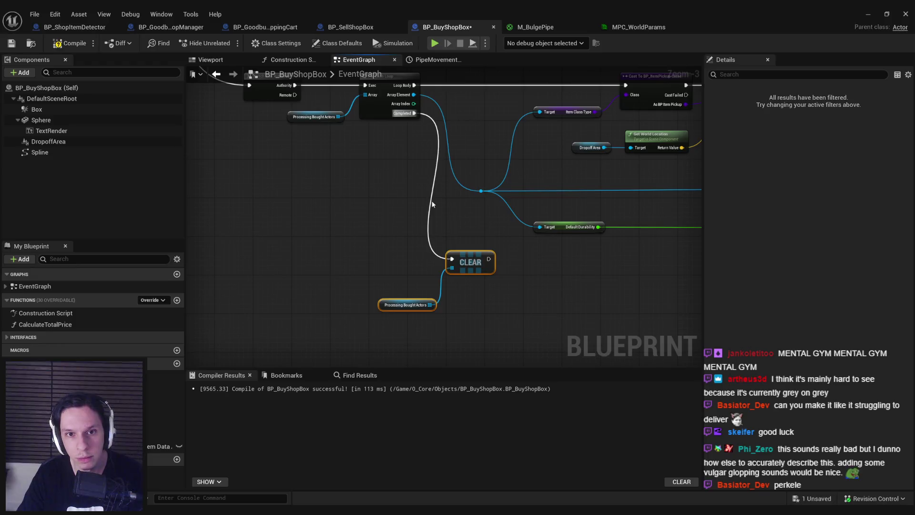
Playtest from the train cabin, open the garage door, then return to BP_BuyShopBox.
{"action": "left_click", "coordinate": [878, 16]}
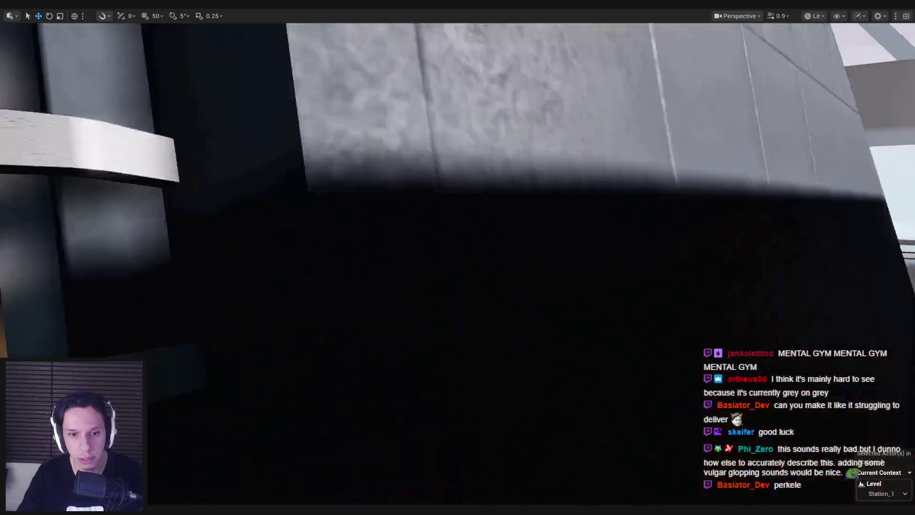
{"action": "left_click_drag", "start_coordinate": [469, 220], "coordinate": [468, 220]}
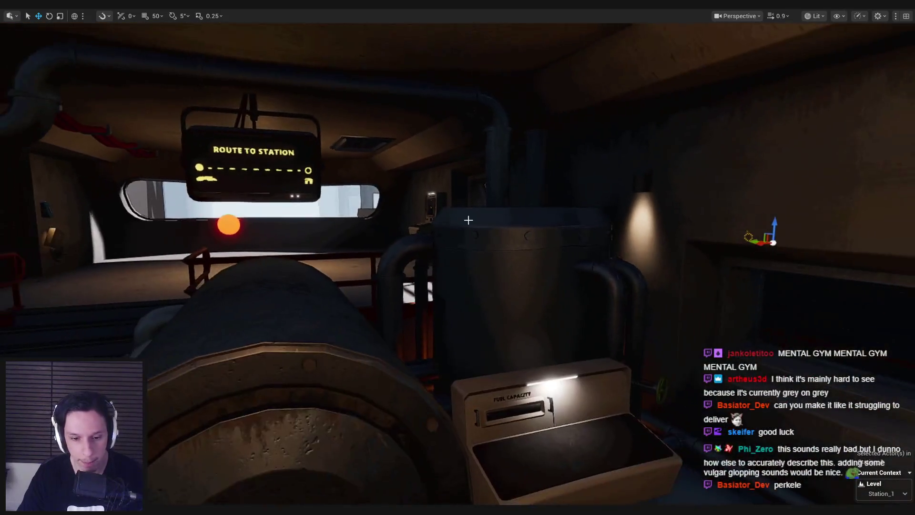
{"action": "key", "text": "alt+p"}
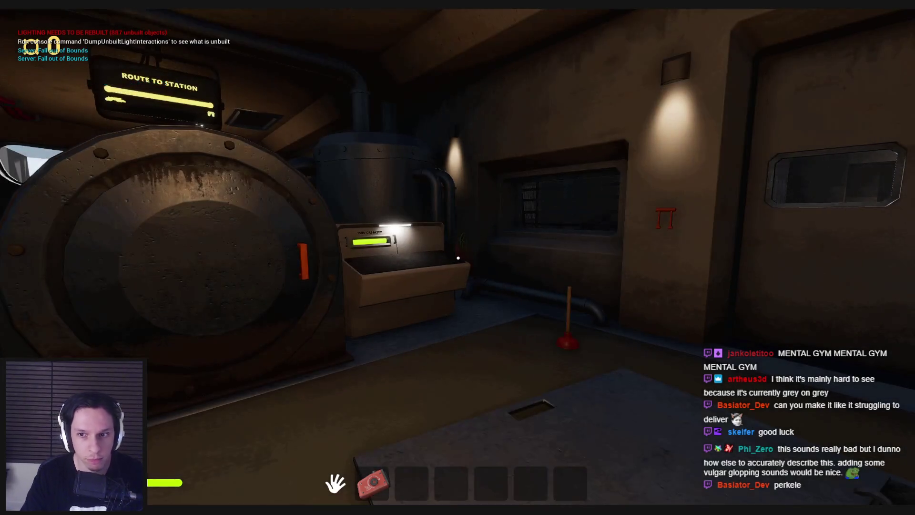
{"action": "left_click", "coordinate": [458, 258]}
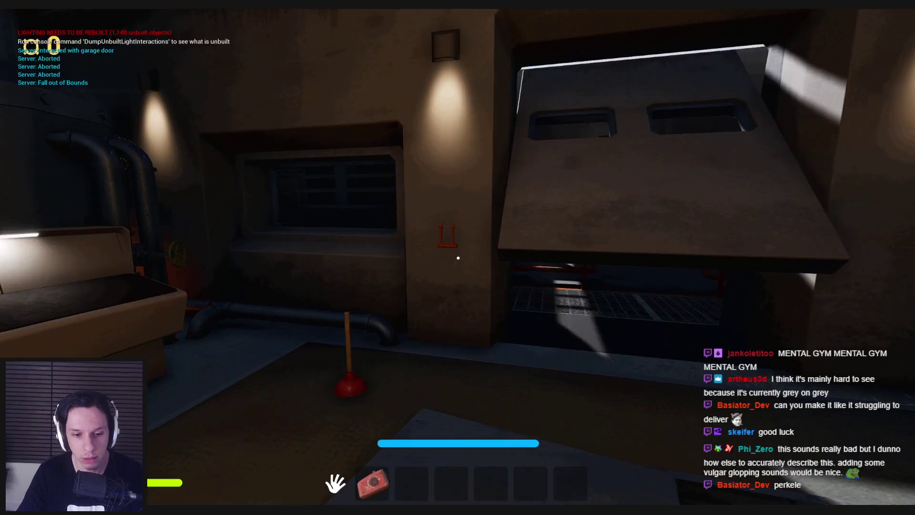
{"action": "key", "text": "Escape"}
{"action": "left_click", "coordinate": [338, 485]}
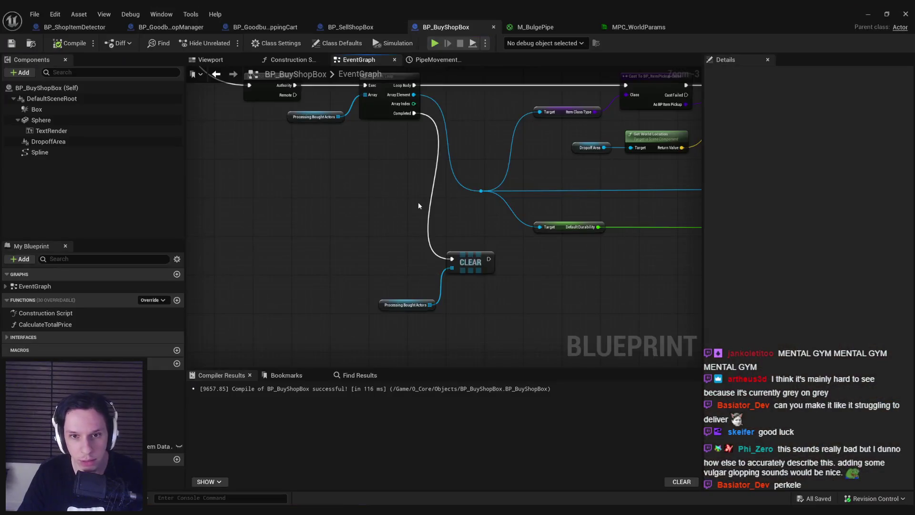
Add a PipeMovementTimeline Play from Start call after Destroy Actor and align it.
{"action": "scroll", "coordinate": [418, 205], "scroll_direction": "down", "scroll_amount": 2}
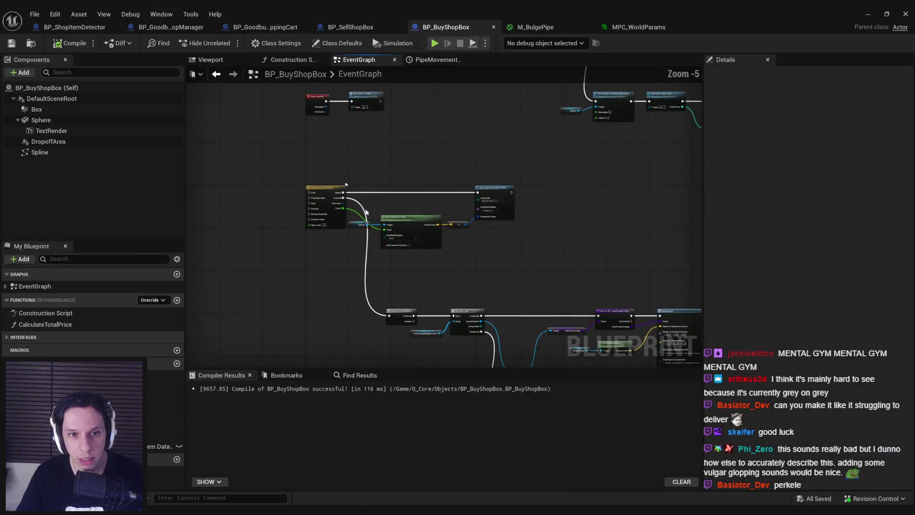
{"action": "scroll", "coordinate": [366, 212], "scroll_direction": "down", "scroll_amount": 2}
{"action": "scroll", "coordinate": [499, 228], "scroll_direction": "up", "scroll_amount": 3}
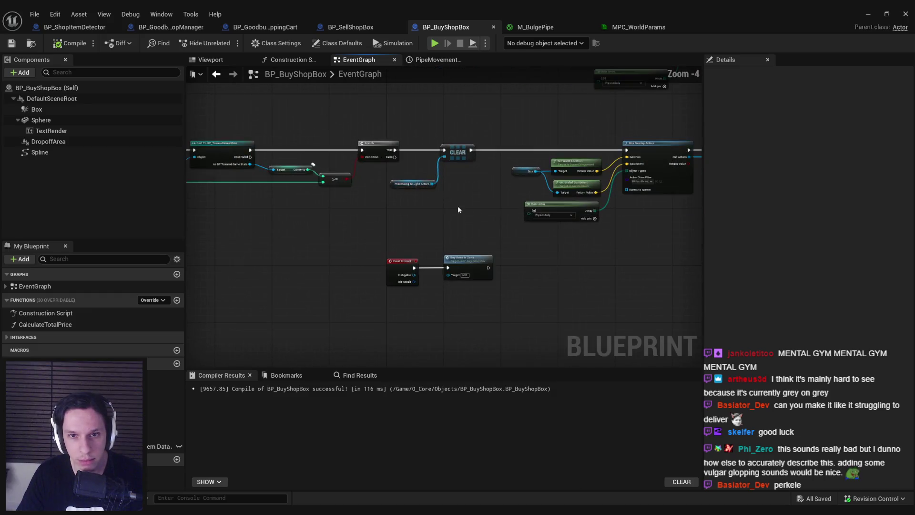
{"action": "scroll", "coordinate": [491, 238], "scroll_direction": "down", "scroll_amount": 2}
{"action": "scroll", "coordinate": [524, 238], "scroll_direction": "up", "scroll_amount": 2}
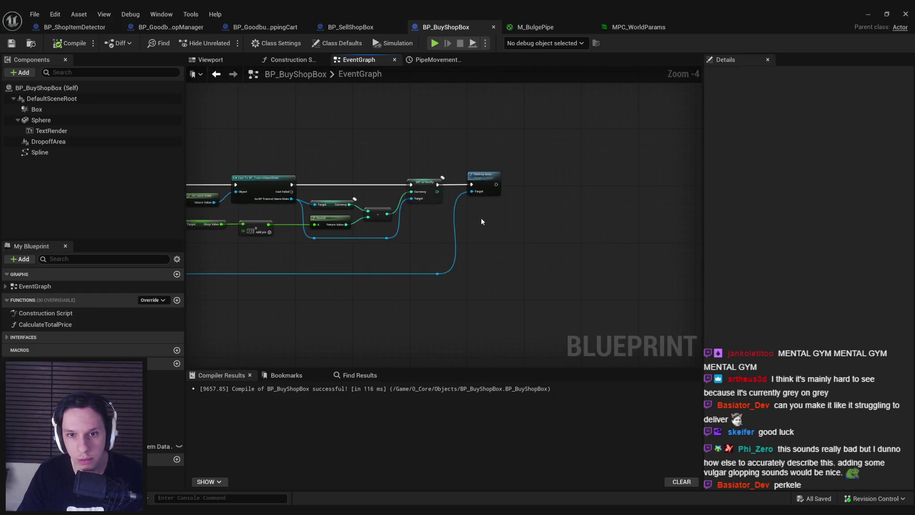
{"action": "scroll", "coordinate": [481, 221], "scroll_direction": "up", "scroll_amount": 1}
{"action": "left_click_drag", "start_coordinate": [500, 173], "coordinate": [553, 168]}
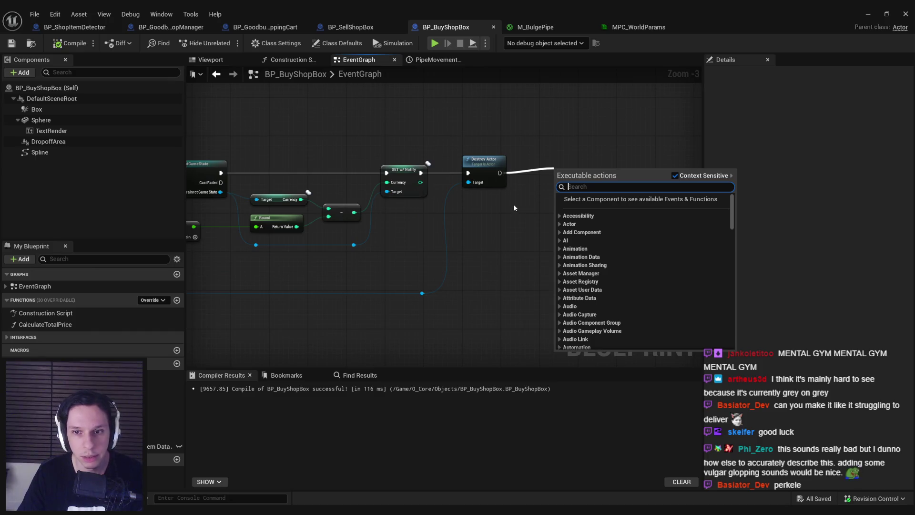
{"action": "left_click", "coordinate": [513, 204]}
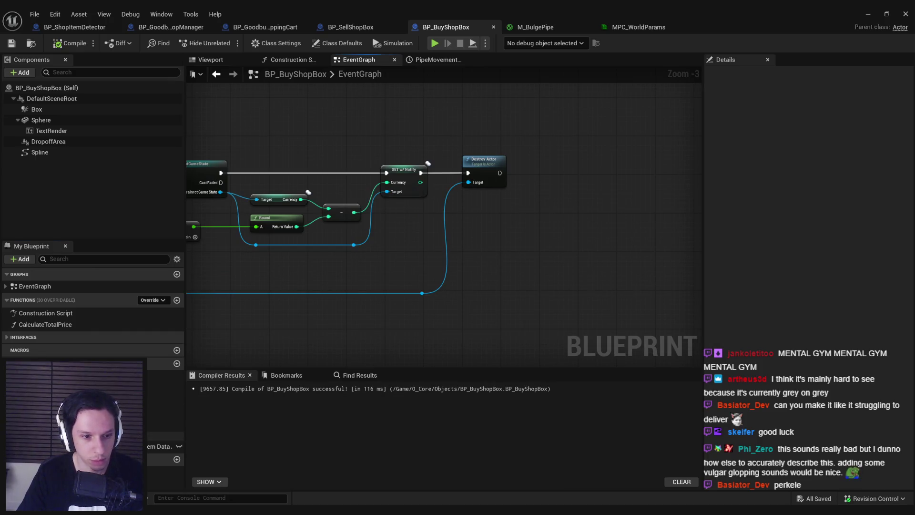
{"action": "mouse_move", "coordinate": [71, 381]}
{"action": "left_mouse_down"}
{"action": "mouse_move", "coordinate": [587, 193]}
{"action": "mouse_move", "coordinate": [499, 175]}
{"action": "left_mouse_up"}
{"action": "type", "text": "play from s"}
{"action": "key", "text": "Return"}
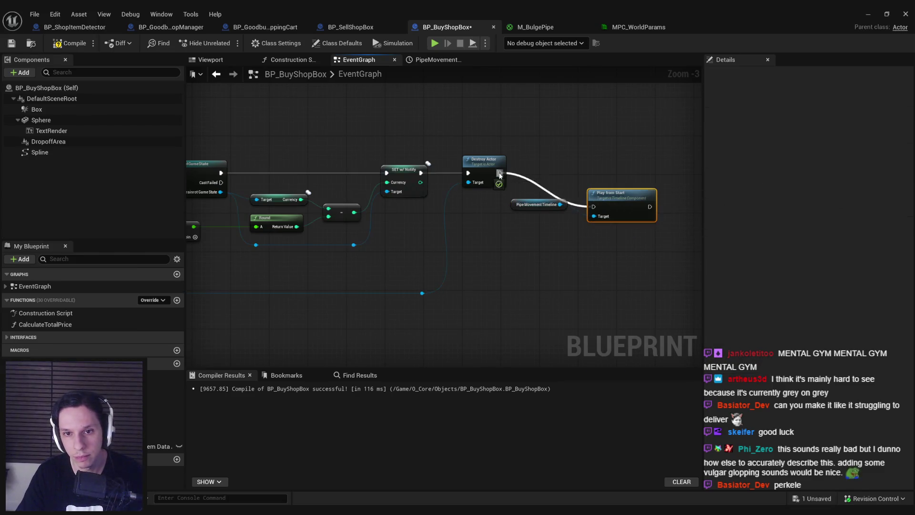
{"action": "left_click_drag", "start_coordinate": [650, 197], "coordinate": [624, 164]}
Compile, shift the chain's starting nodes left, and place a PipeMovementTimeline getter.
{"action": "scroll", "coordinate": [635, 196], "scroll_direction": "down", "scroll_amount": 1}
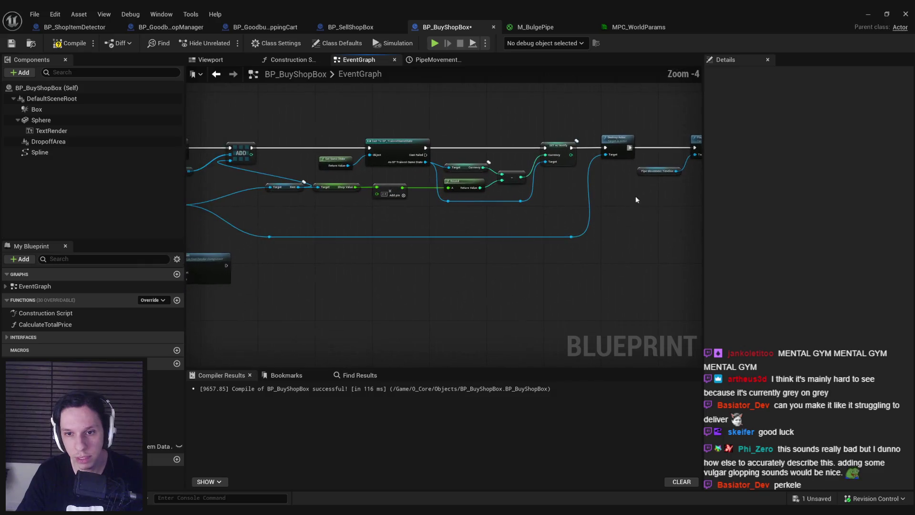
{"action": "scroll", "coordinate": [602, 200], "scroll_direction": "down", "scroll_amount": 1}
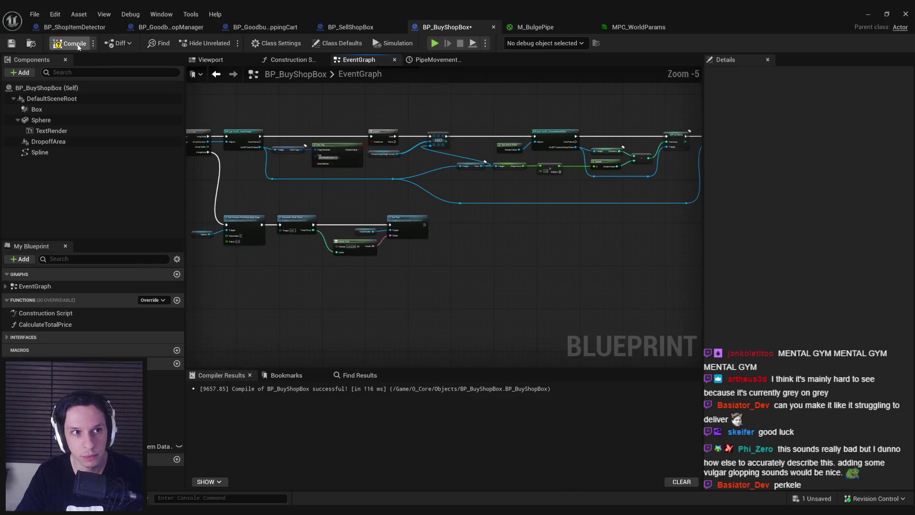
{"action": "left_click", "coordinate": [12, 43]}
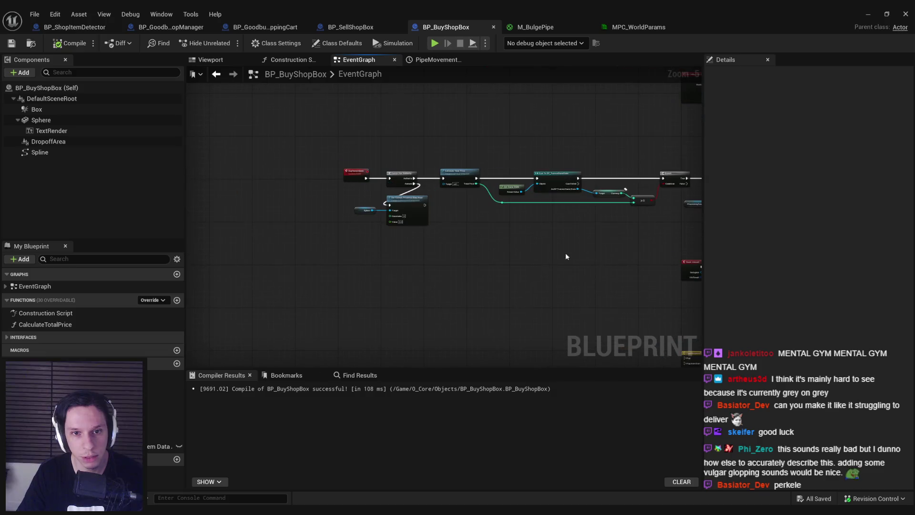
{"action": "scroll", "coordinate": [329, 166], "scroll_direction": "up", "scroll_amount": 1}
{"action": "left_click_drag", "start_coordinate": [286, 148], "coordinate": [434, 244]}
{"action": "left_click_drag", "start_coordinate": [390, 176], "coordinate": [224, 176]}
{"action": "left_click", "coordinate": [166, 436]}
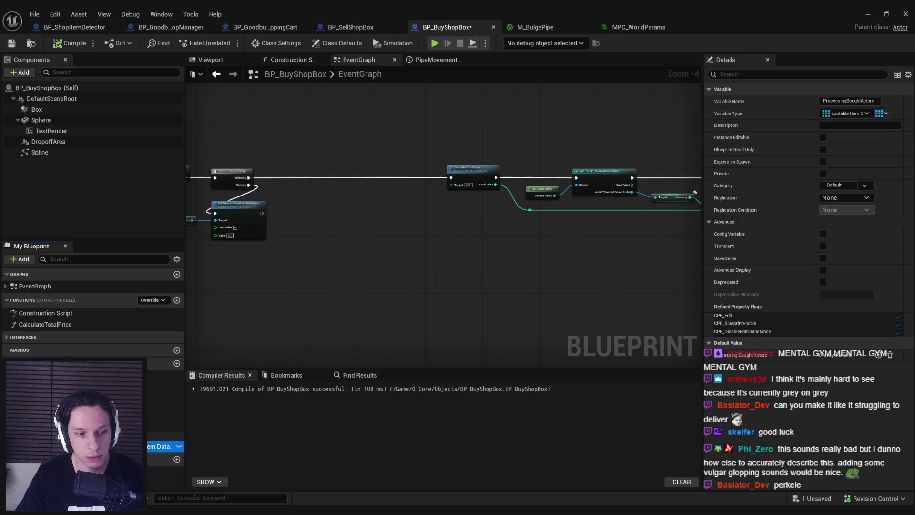
{"action": "mouse_move", "coordinate": [167, 436]}
{"action": "left_mouse_down"}
{"action": "mouse_move", "coordinate": [305, 230]}
{"action": "mouse_move", "coordinate": [367, 219]}
{"action": "left_mouse_up"}
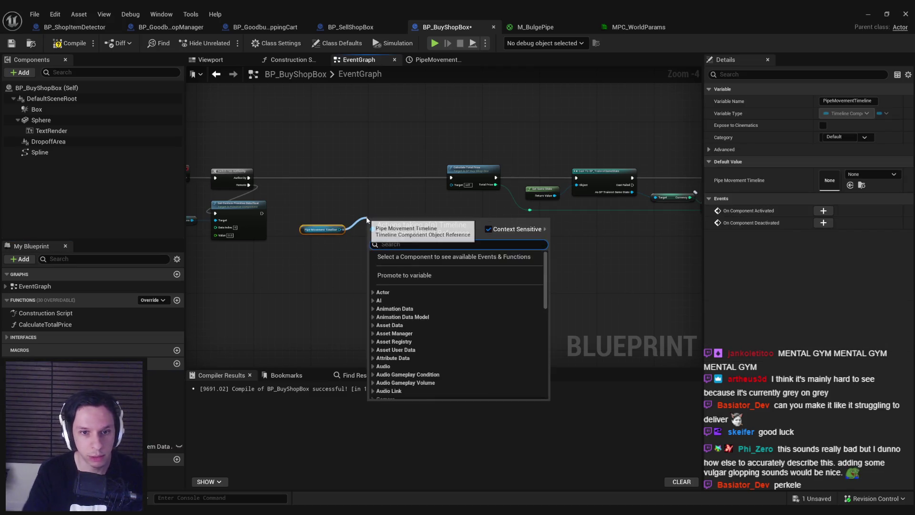
Add an Is Playing check on the timeline getter followed by a NOT Boolean.
{"action": "type", "text": "is playing"}
{"action": "key", "text": "Return"}
{"action": "scroll", "coordinate": [379, 226], "scroll_direction": "up", "scroll_amount": 1}
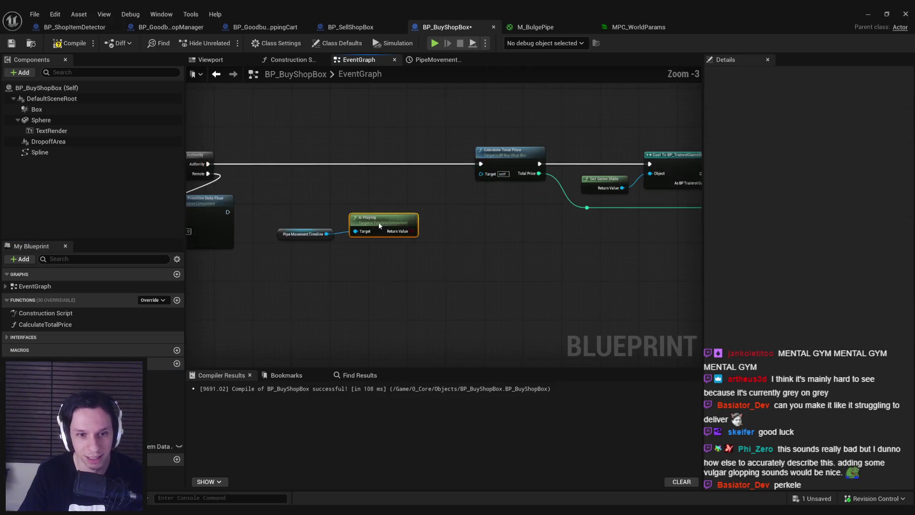
{"action": "left_click_drag", "start_coordinate": [305, 234], "coordinate": [296, 211]}
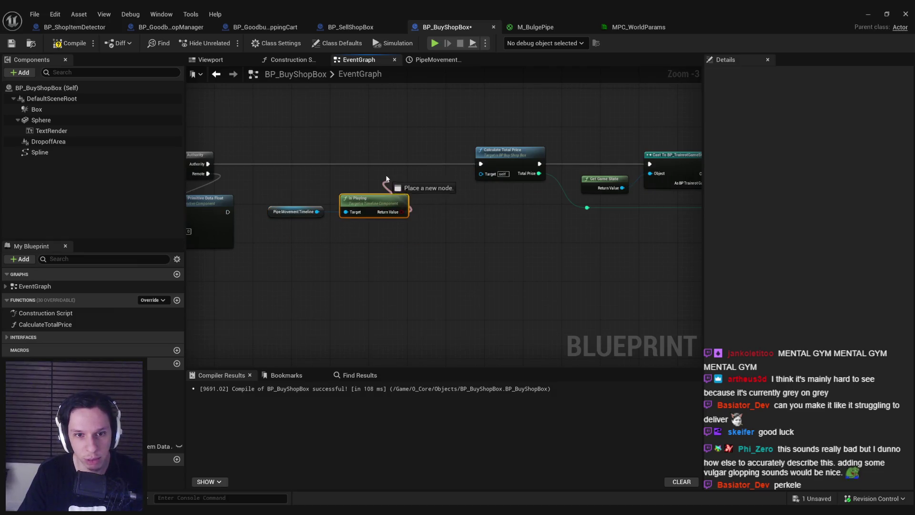
{"action": "left_click_drag", "start_coordinate": [386, 178], "coordinate": [358, 173]}
{"action": "key", "text": "Escape"}
{"action": "left_click_drag", "start_coordinate": [405, 212], "coordinate": [412, 209]}
{"action": "type", "text": "not"}
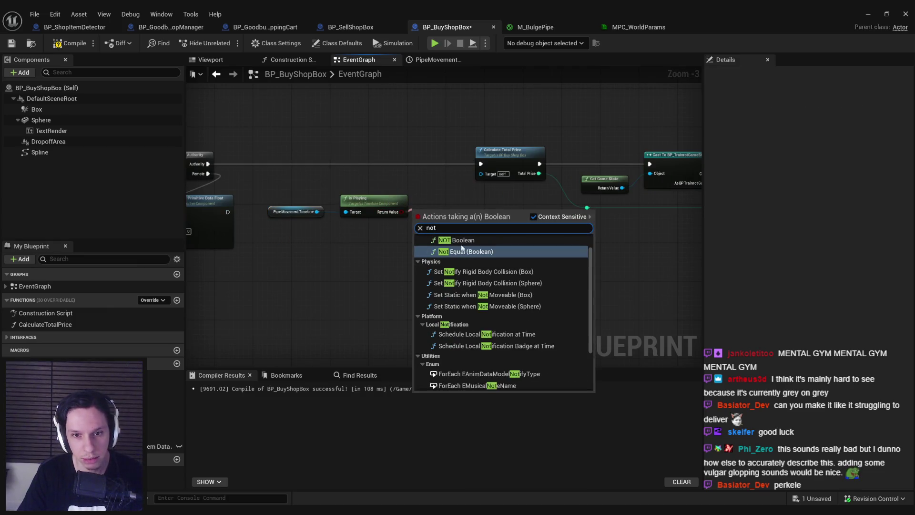
{"action": "left_click", "coordinate": [461, 240]}
Rearrange the event, authority and timeline-check nodes to make room.
{"action": "scroll", "coordinate": [550, 246], "scroll_direction": "up", "scroll_amount": 1}
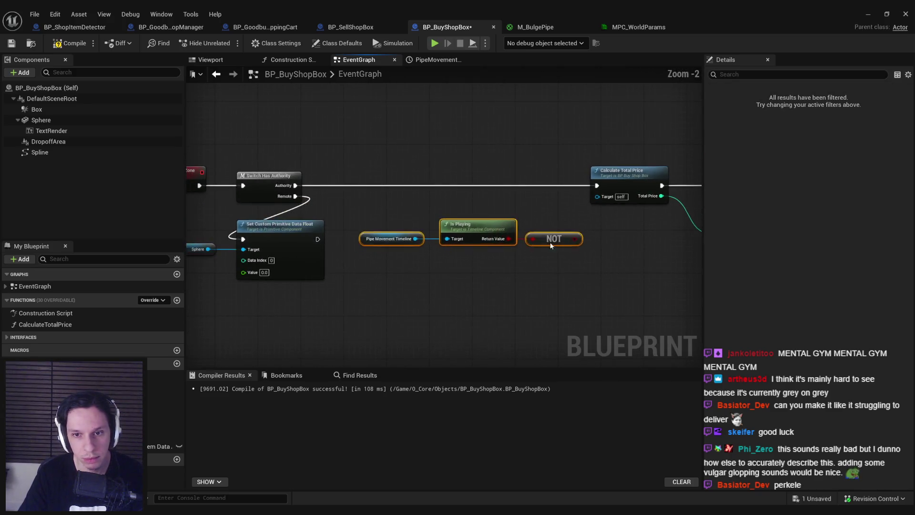
{"action": "mouse_move", "coordinate": [550, 246]}
{"action": "left_mouse_down"}
{"action": "mouse_move", "coordinate": [452, 327]}
{"action": "mouse_move", "coordinate": [496, 267]}
{"action": "mouse_move", "coordinate": [523, 259]}
{"action": "left_mouse_up"}
{"action": "mouse_move", "coordinate": [267, 281]}
{"action": "left_mouse_down"}
{"action": "mouse_move", "coordinate": [390, 167]}
{"action": "mouse_move", "coordinate": [320, 167]}
{"action": "left_mouse_up"}
{"action": "left_click_drag", "start_coordinate": [677, 259], "coordinate": [424, 219]}
{"action": "left_click_drag", "start_coordinate": [565, 237], "coordinate": [512, 224]}
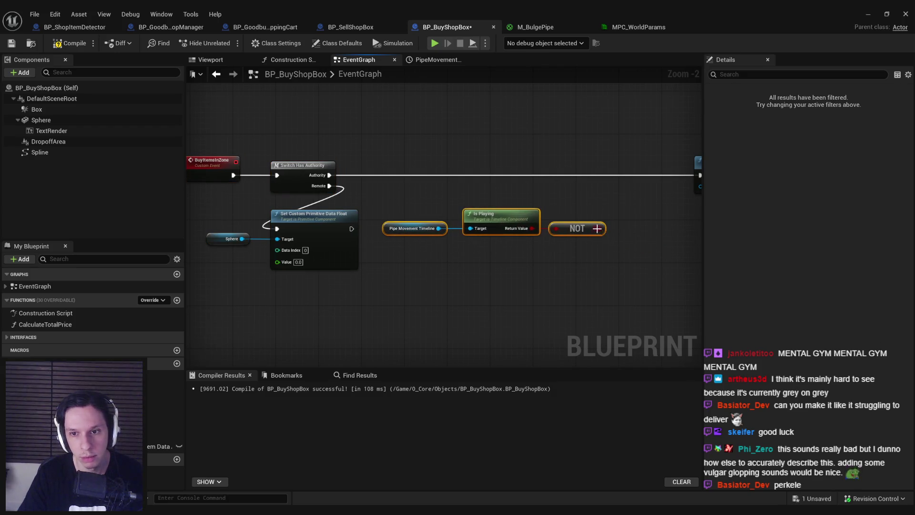
Insert a NOT-driven Branch between Authority and Calculate Total Price on the True path.
{"action": "left_click_drag", "start_coordinate": [596, 228], "coordinate": [612, 187]}
{"action": "type", "text": "branch"}
{"action": "key", "text": "Return"}
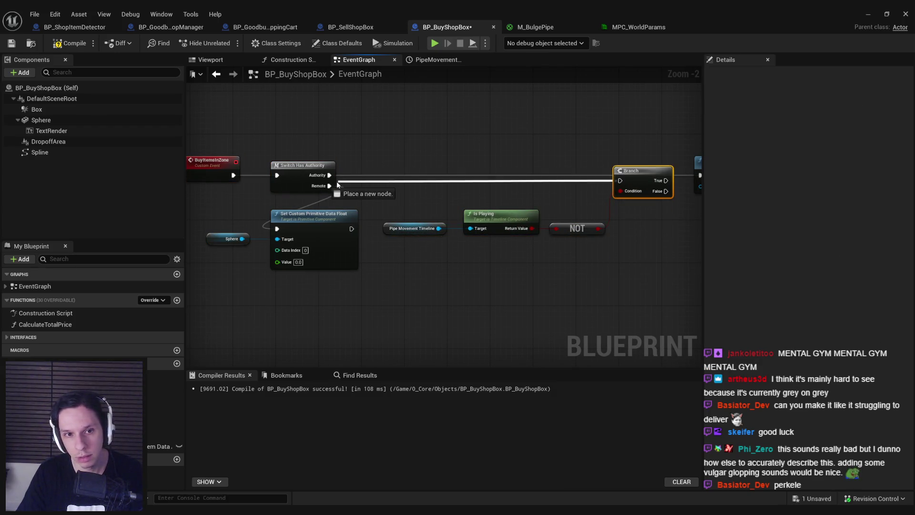
{"action": "left_click_drag", "start_coordinate": [337, 185], "coordinate": [329, 174]}
{"action": "left_click_drag", "start_coordinate": [661, 177], "coordinate": [381, 238]}
{"action": "left_click_drag", "start_coordinate": [480, 225], "coordinate": [469, 209]}
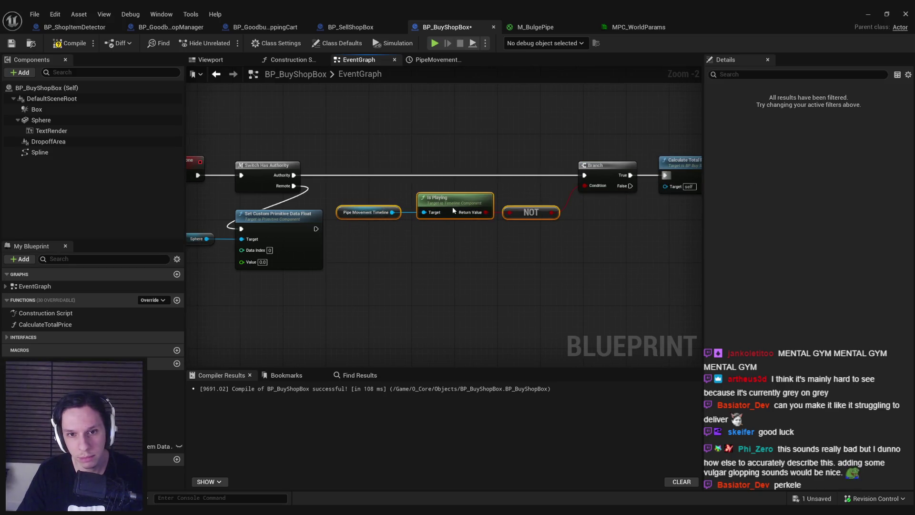
{"action": "scroll", "coordinate": [457, 116], "scroll_direction": "down", "scroll_amount": 2}
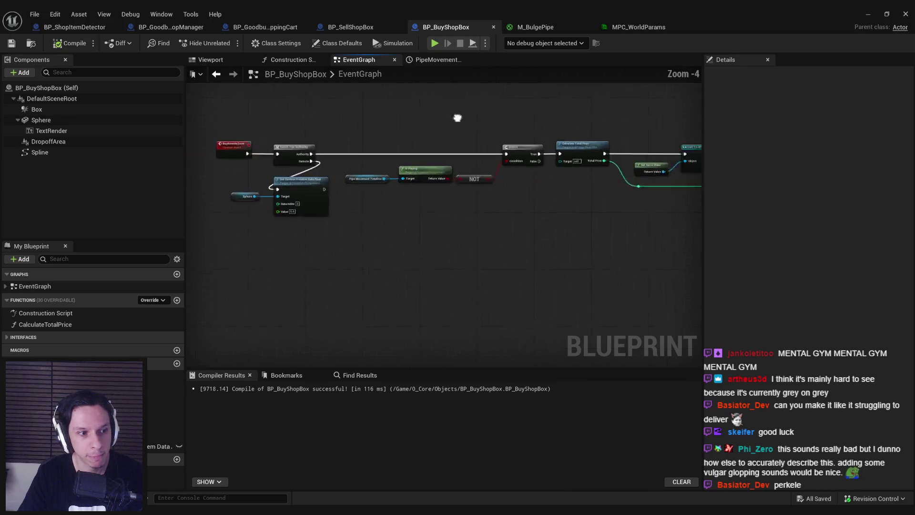
{"action": "key", "text": "alt+Tab"}
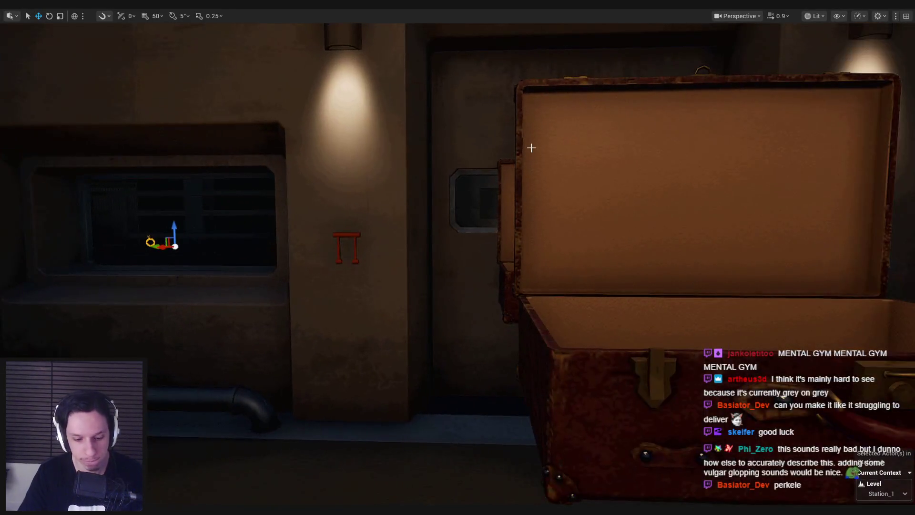
Start a play session, glance at the BP_BuyShopBox editor, and refocus the game.
{"action": "key", "text": "alt+p"}
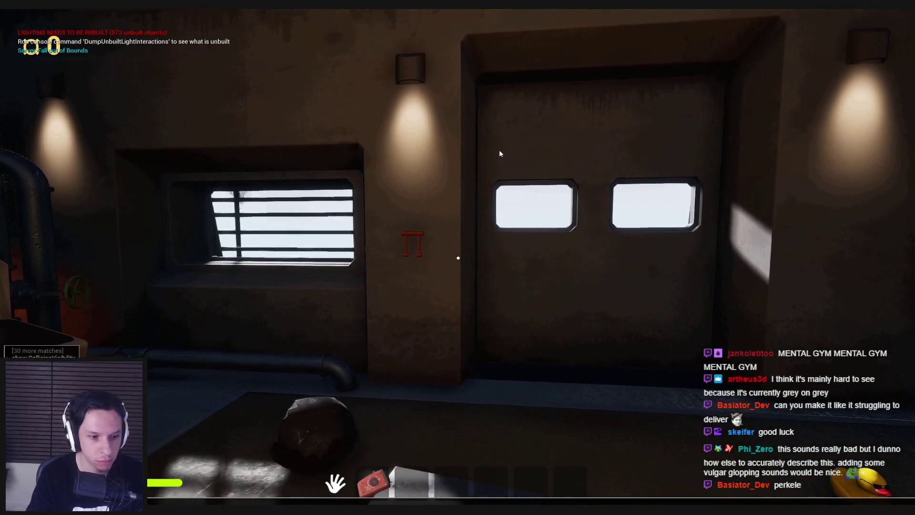
{"action": "key", "text": "super"}
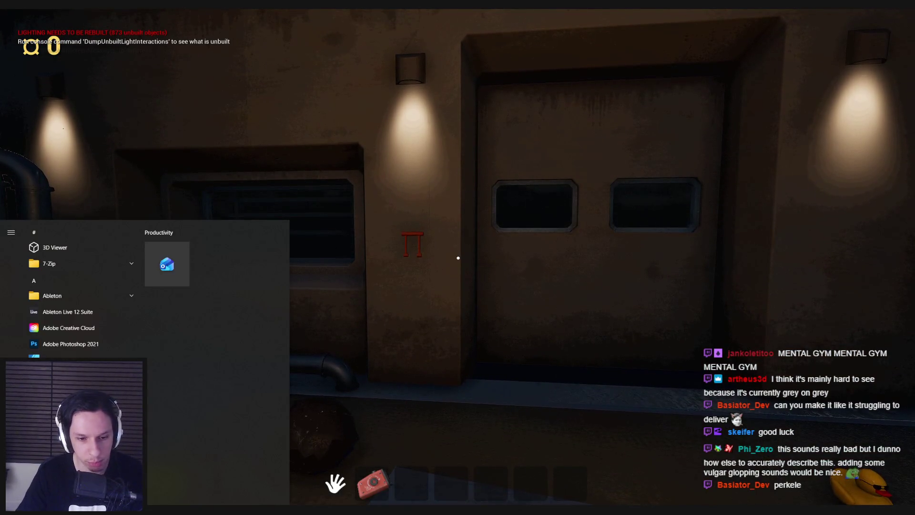
{"action": "left_click", "coordinate": [341, 492]}
{"action": "scroll", "coordinate": [522, 266], "scroll_direction": "down", "scroll_amount": 2}
{"action": "scroll", "coordinate": [632, 238], "scroll_direction": "up", "scroll_amount": 3}
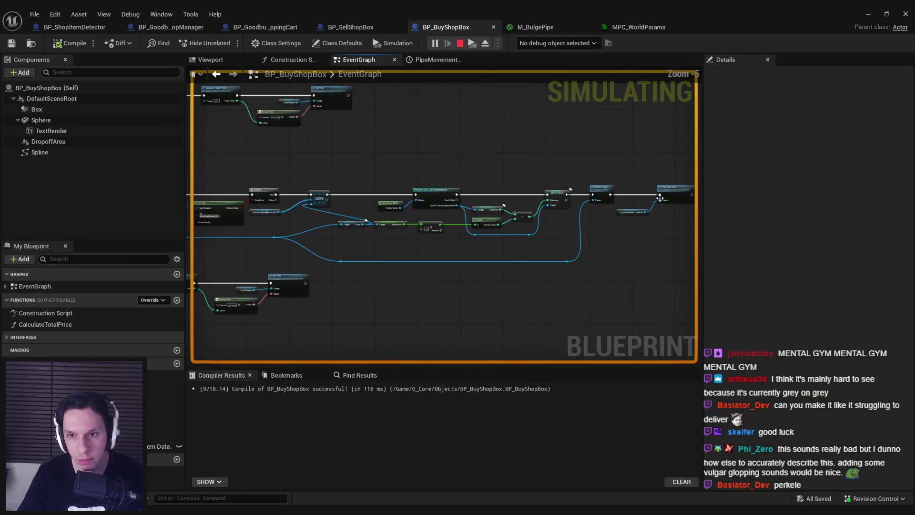
{"action": "key", "text": "alt+Tab"}
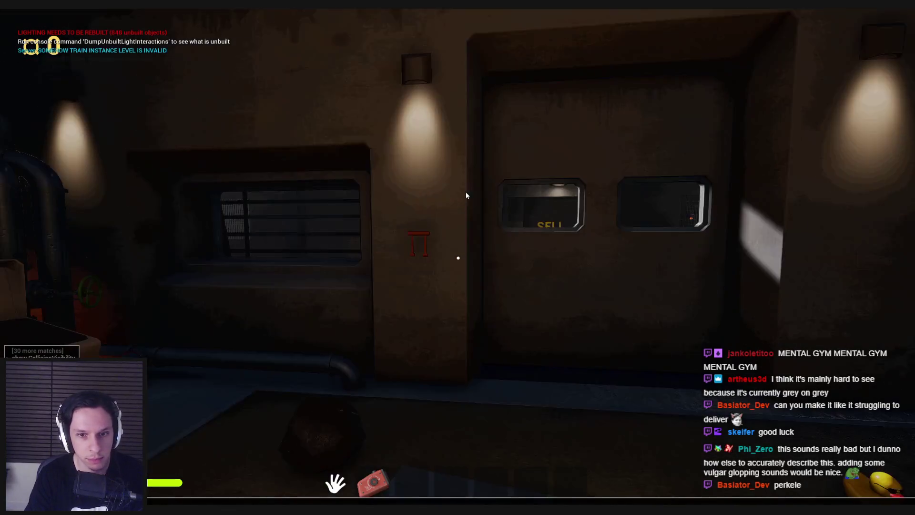
{"action": "left_click", "coordinate": [466, 195]}
Open the garage door and drop the rubber duck and dark object into the SELL booth.
{"action": "key", "text": "w"}
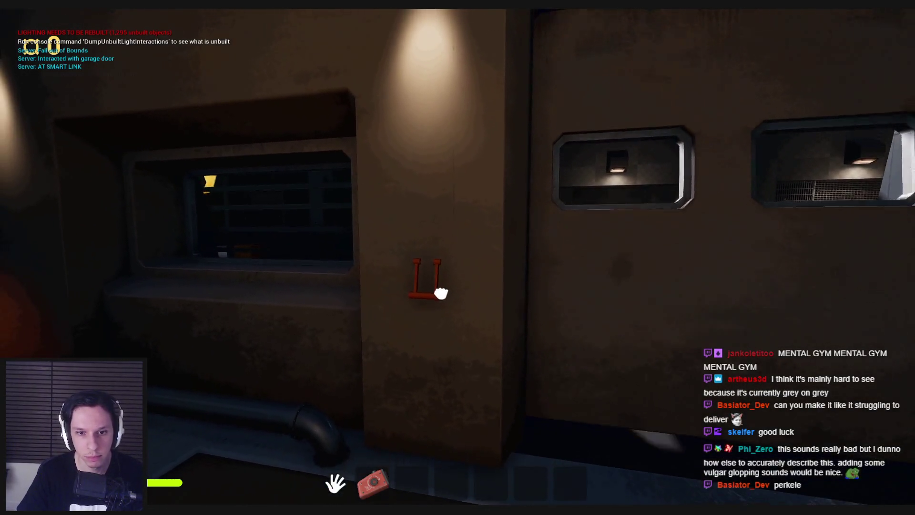
{"action": "left_click", "coordinate": [458, 258]}
{"action": "key", "text": "w"}
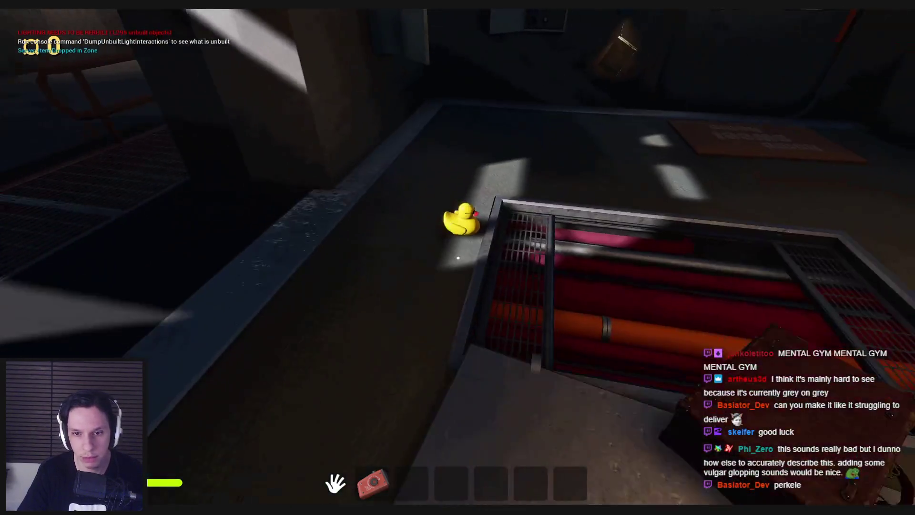
{"action": "left_click", "coordinate": [458, 258]}
{"action": "left_click", "coordinate": [458, 258]}
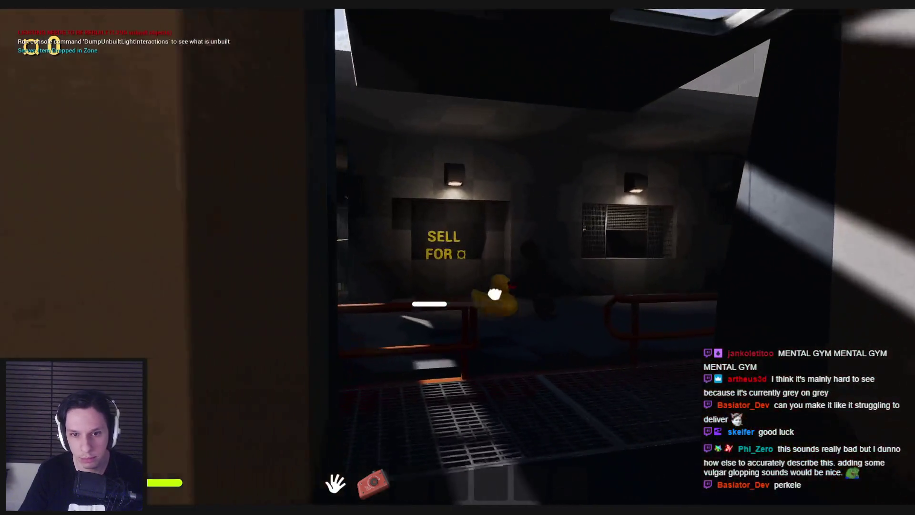
{"action": "key", "text": "w"}
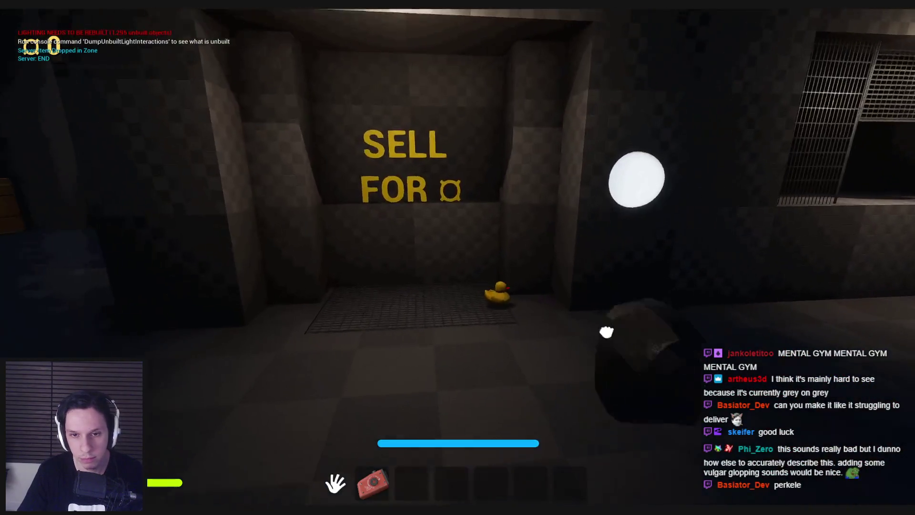
{"action": "left_click", "coordinate": [458, 258]}
Put the spiky object on the PAY HERE grid and pay at the pillar, leaving 3 coins.
{"action": "key", "text": "w"}
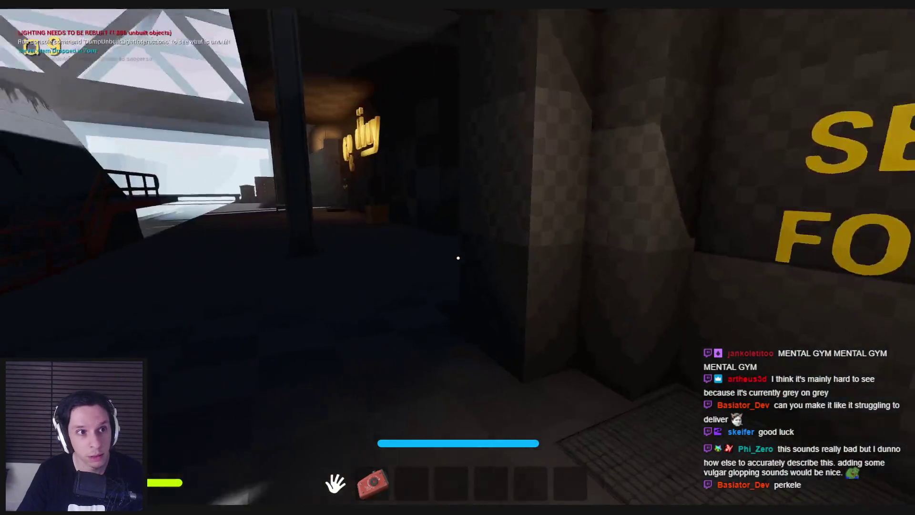
{"action": "key", "text": "w"}
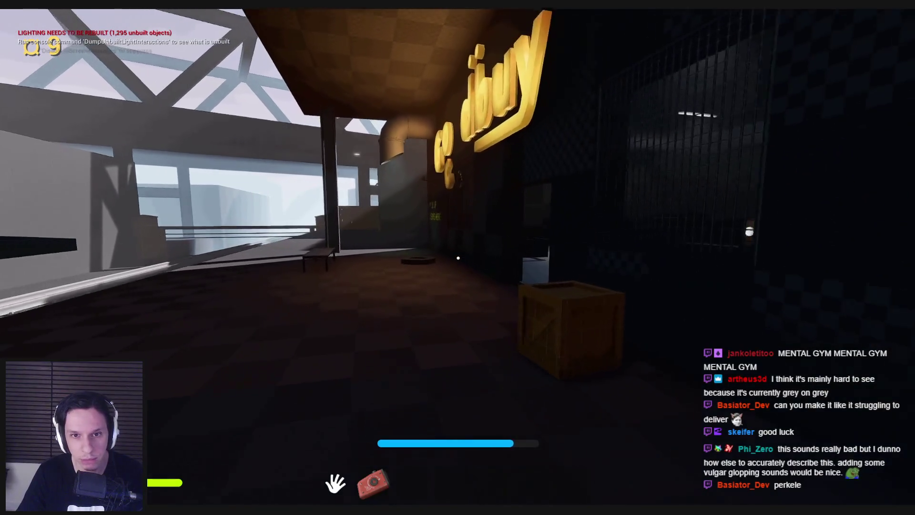
{"action": "key", "text": "w"}
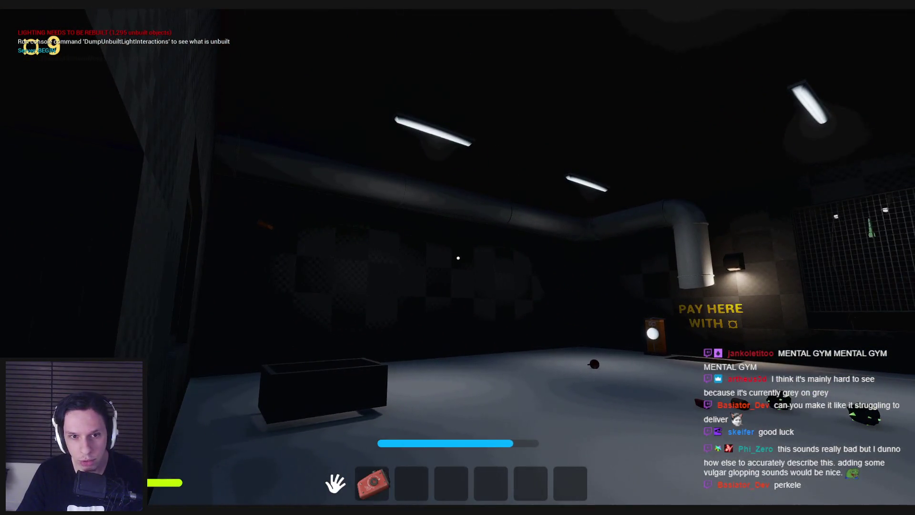
{"action": "key", "text": "w"}
{"action": "left_click", "coordinate": [458, 258]}
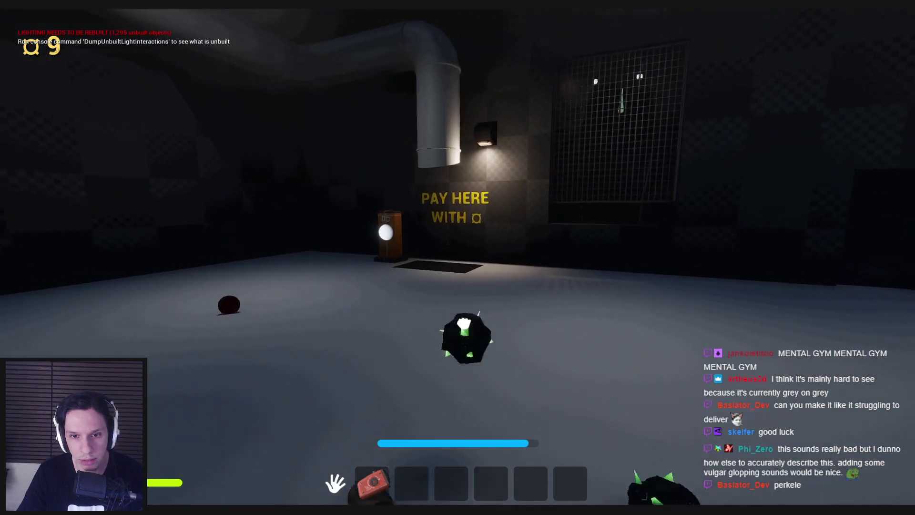
{"action": "key", "text": "w"}
{"action": "left_click", "coordinate": [458, 257]}
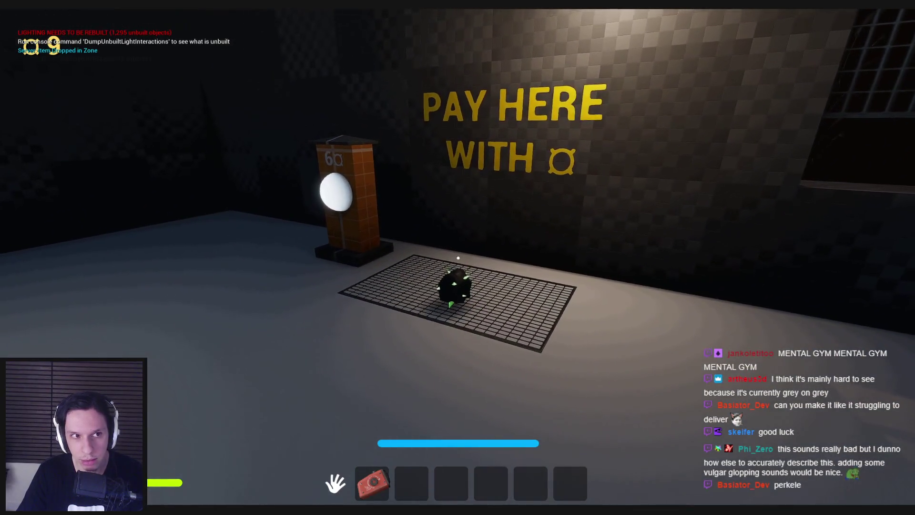
{"action": "key", "text": "w"}
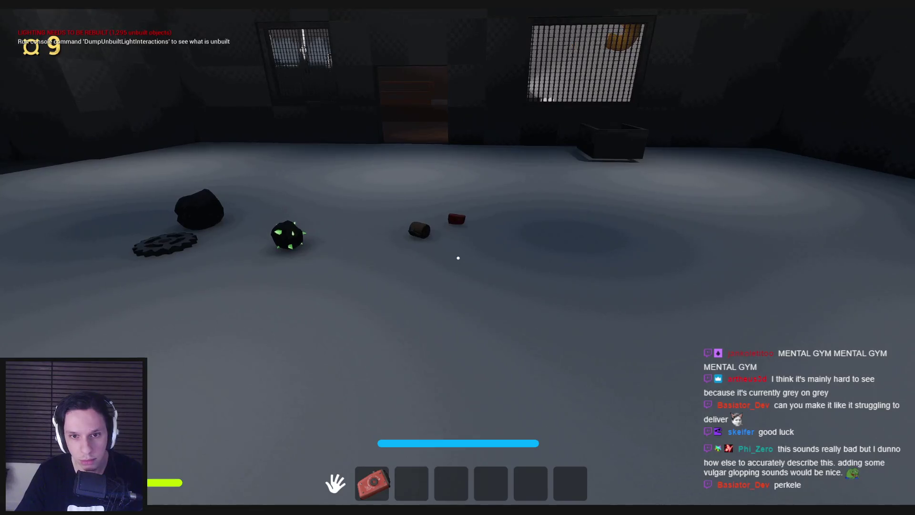
{"action": "key", "text": "w"}
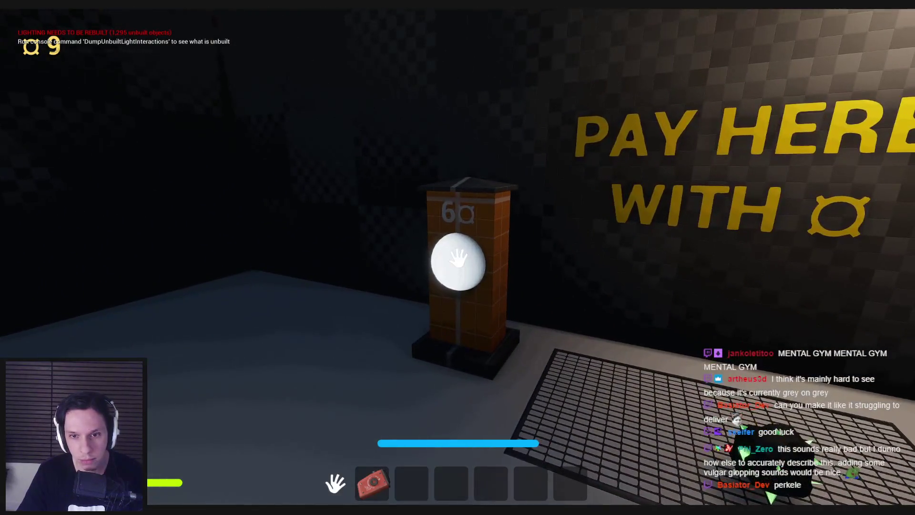
{"action": "left_click", "coordinate": [458, 257]}
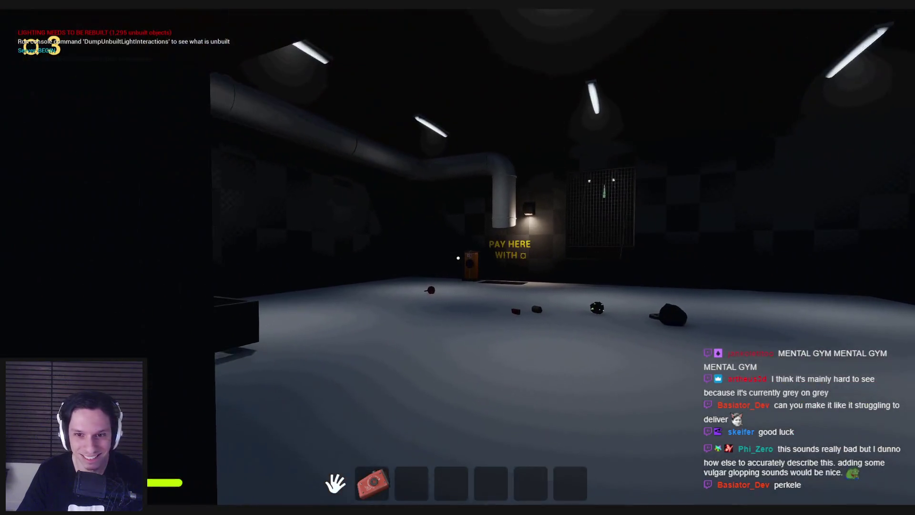
Carry the dark cylinder onto the PAY HERE grid for the 4-coin charge, then walk out the doorway.
{"action": "key", "text": "shift+w"}
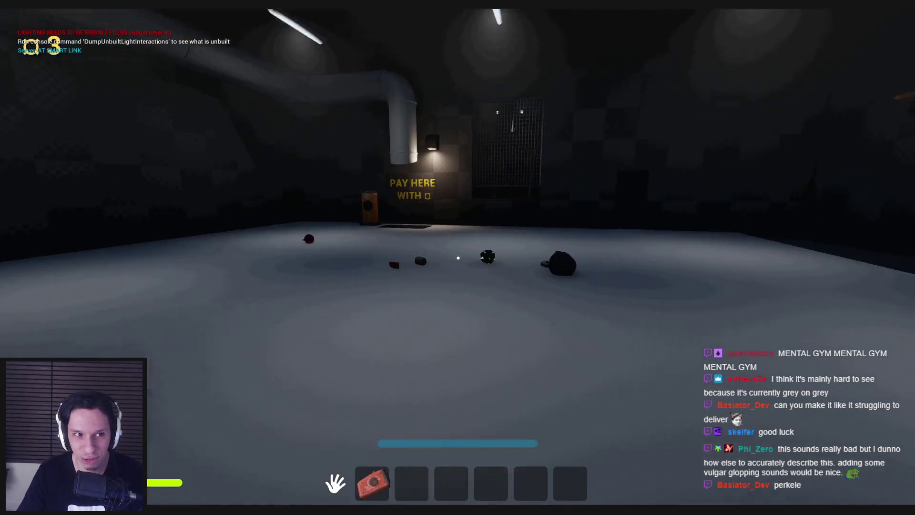
{"action": "left_click", "coordinate": [458, 258]}
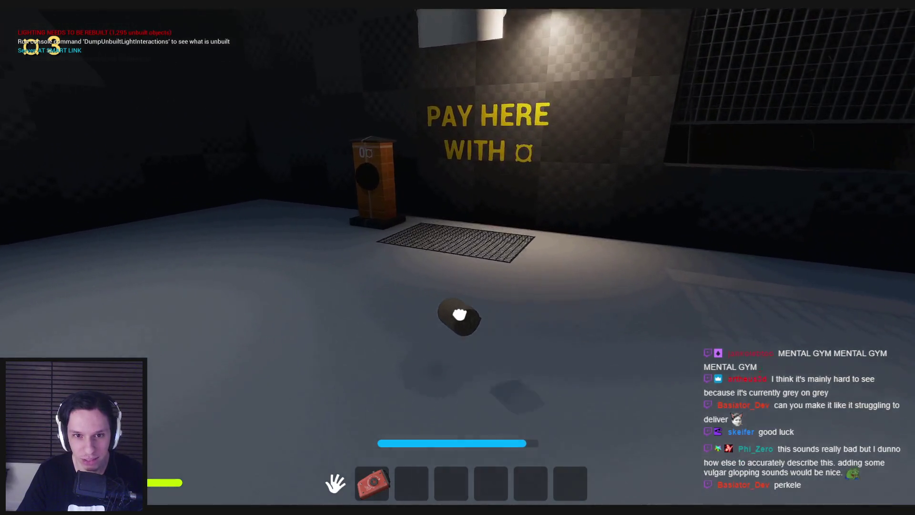
{"action": "key", "text": "w"}
{"action": "left_click", "coordinate": [458, 267]}
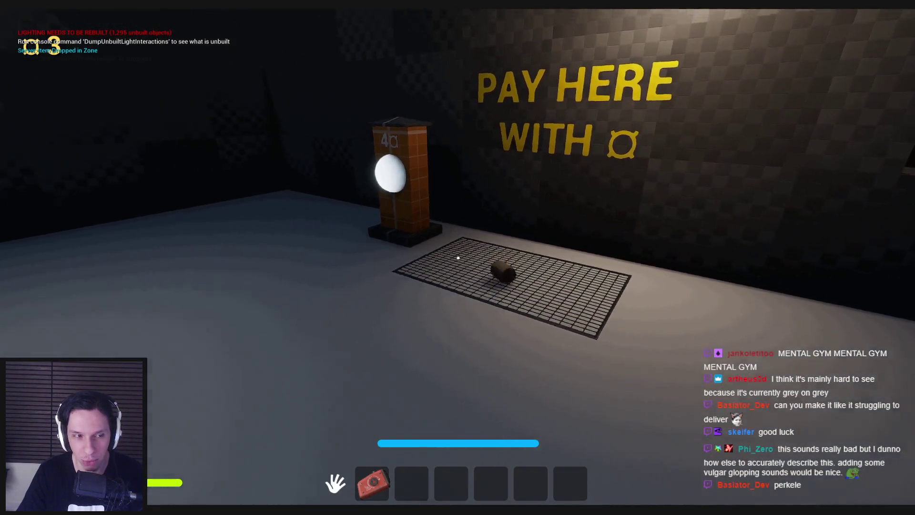
{"action": "key", "text": "w"}
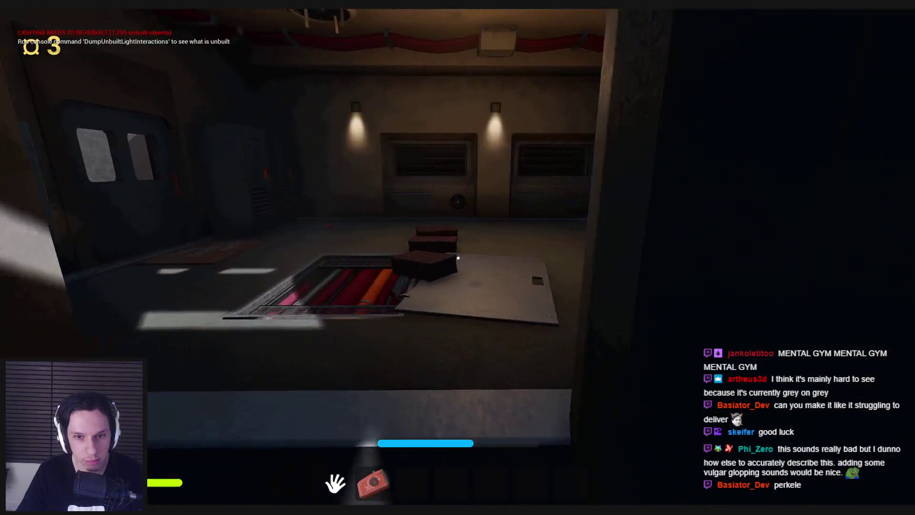
Pick up and drop the box in the room, then drop the held item into the SELL FOR zone.
{"action": "key", "text": "w"}
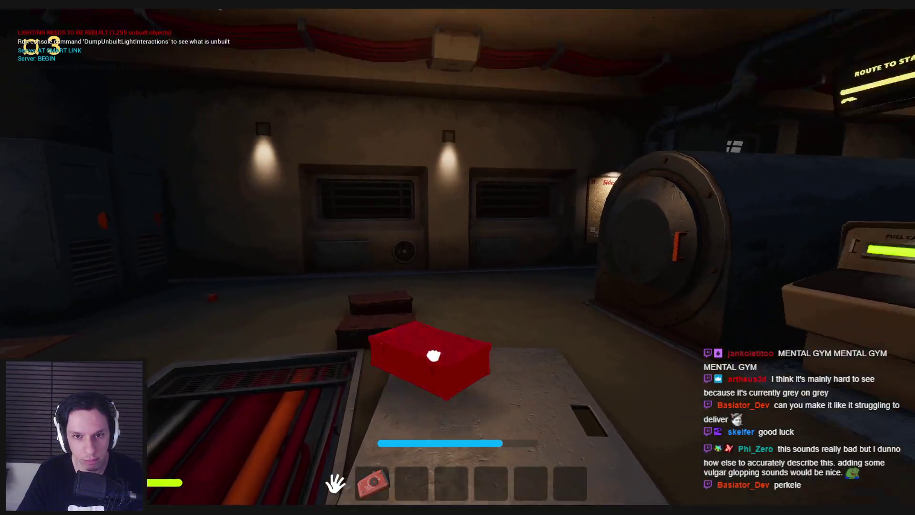
{"action": "left_click", "coordinate": [458, 258]}
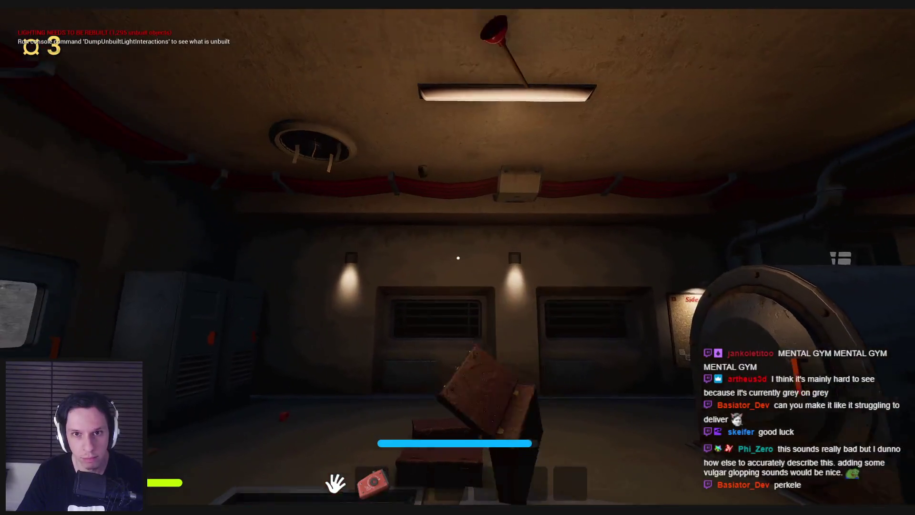
{"action": "left_click", "coordinate": [458, 257]}
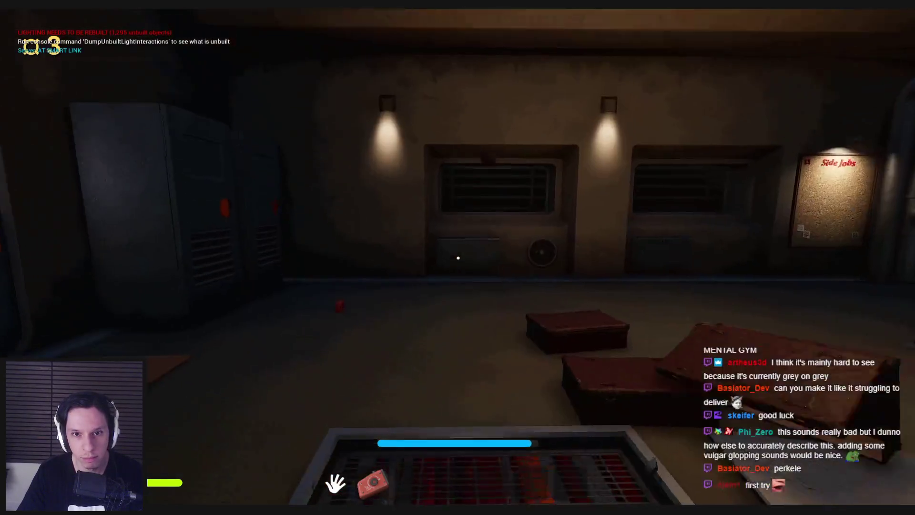
{"action": "key", "text": "w"}
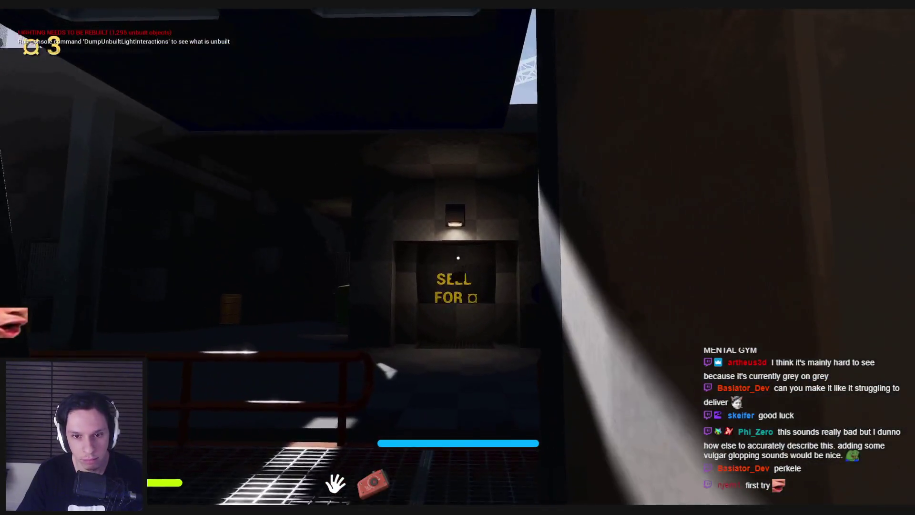
{"action": "left_click", "coordinate": [458, 258]}
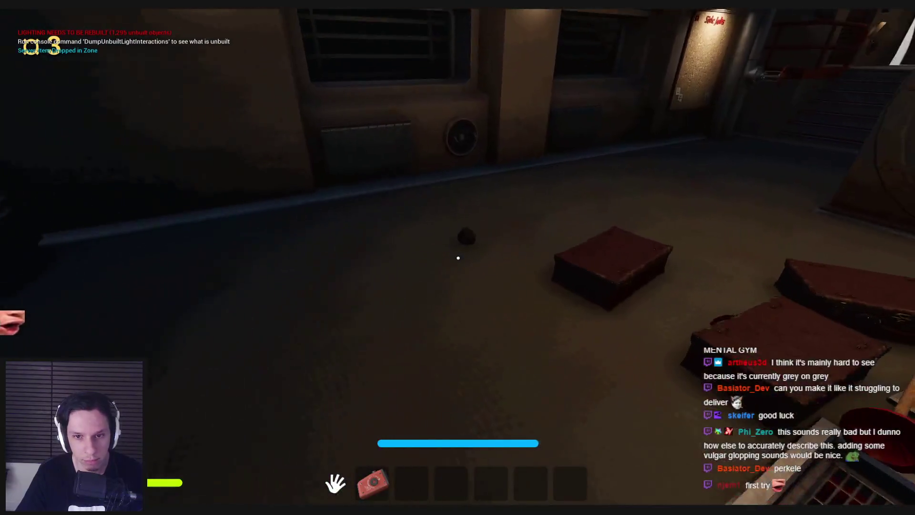
Walk up to the SELL counter's zone, then back away to look at the floor items.
{"action": "key", "text": "w"}
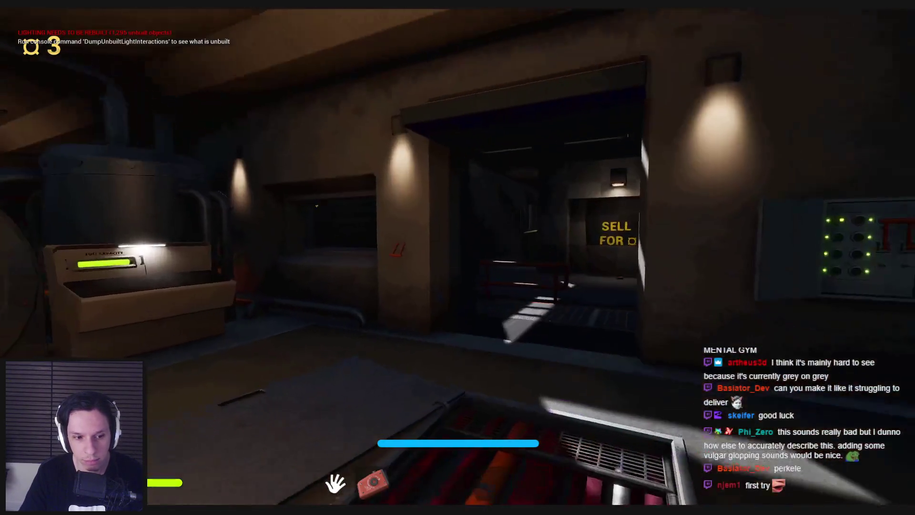
{"action": "key", "text": "w"}
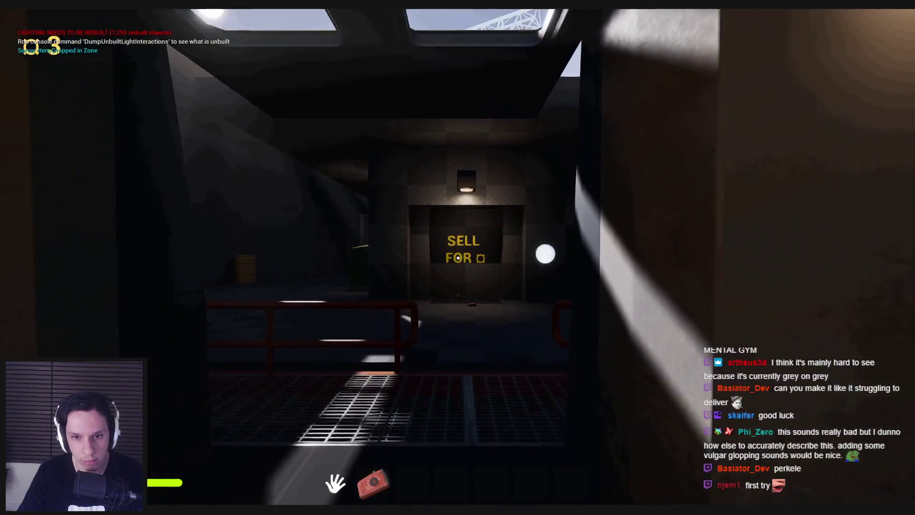
{"action": "key", "text": "w"}
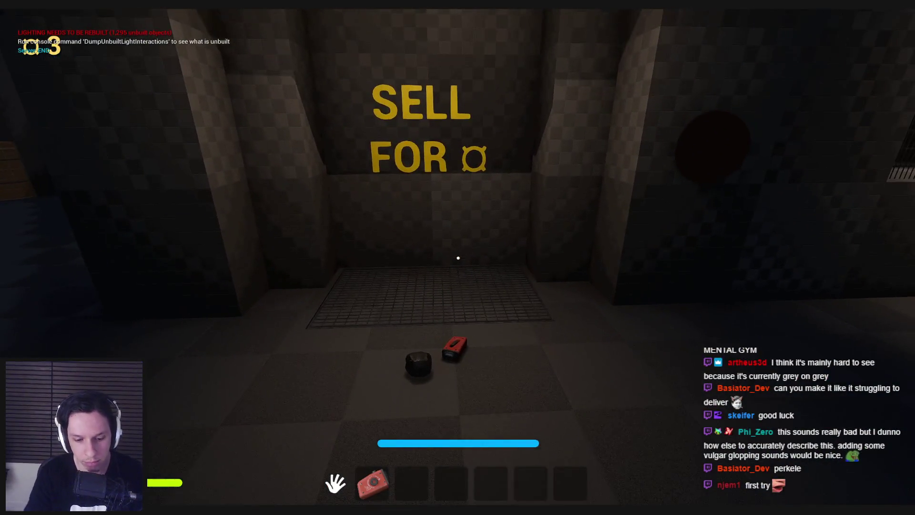
{"action": "key", "text": "s"}
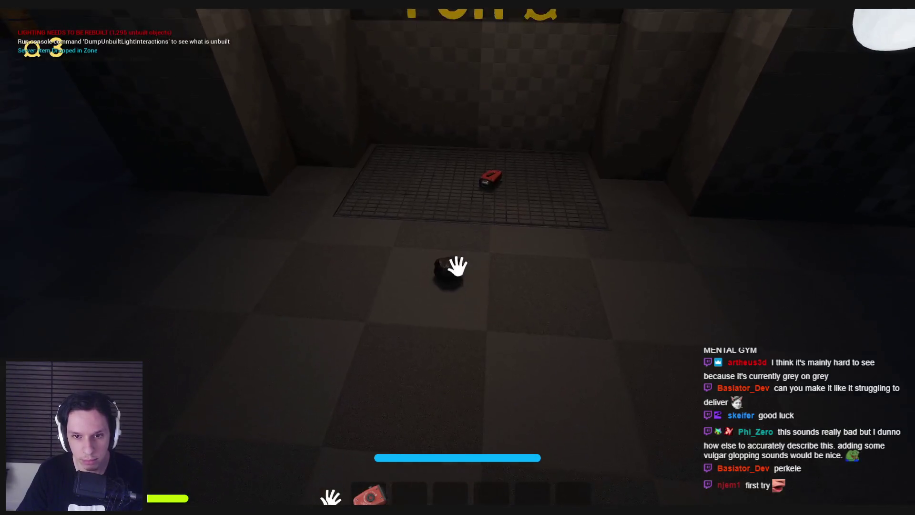
{"action": "key", "text": "s"}
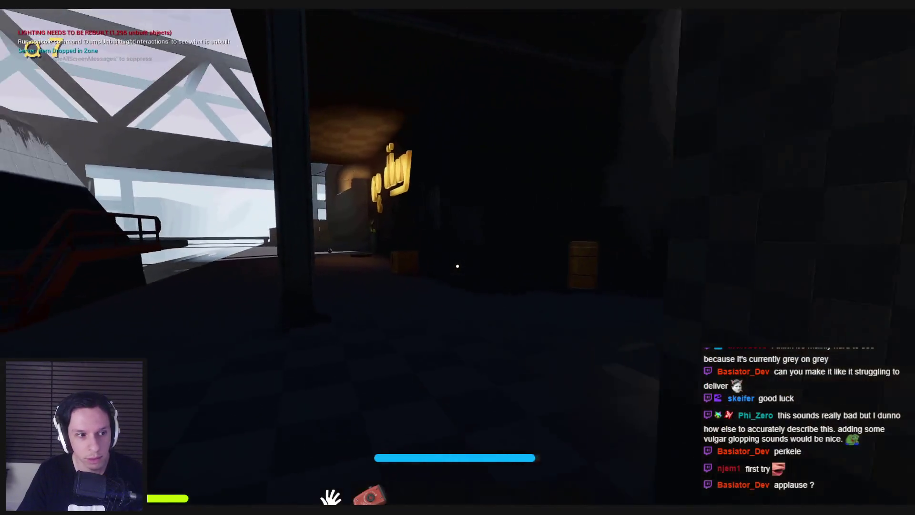
Visit the pay pillar in the PAY HERE room, then head out to the floor ring and bench.
{"action": "key", "text": "w"}
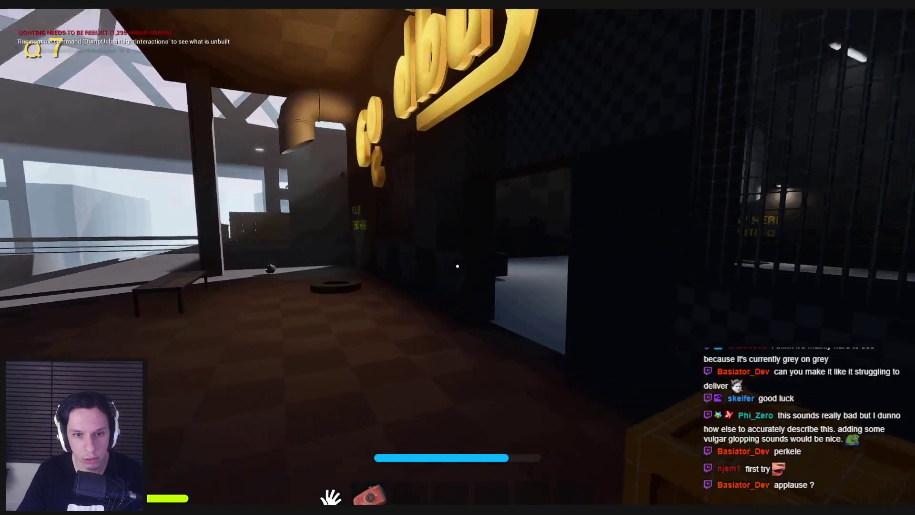
{"action": "key", "text": "w"}
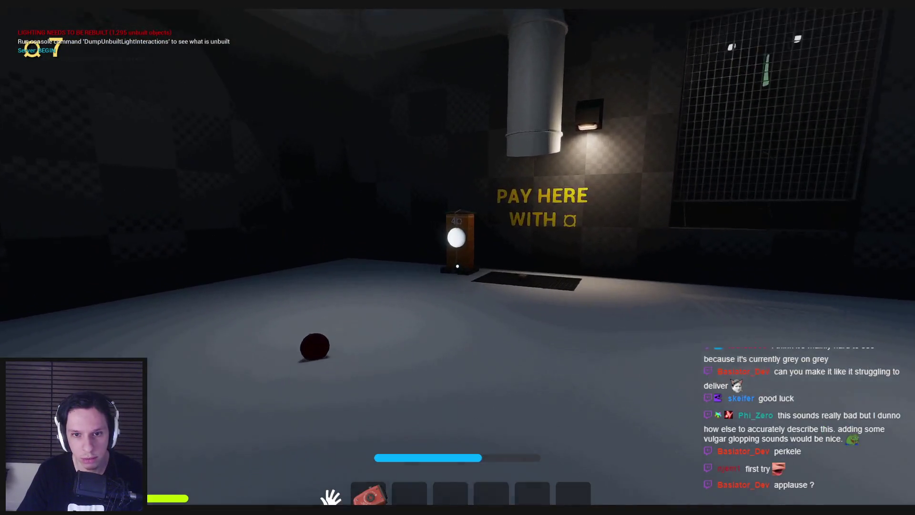
{"action": "key", "text": "s"}
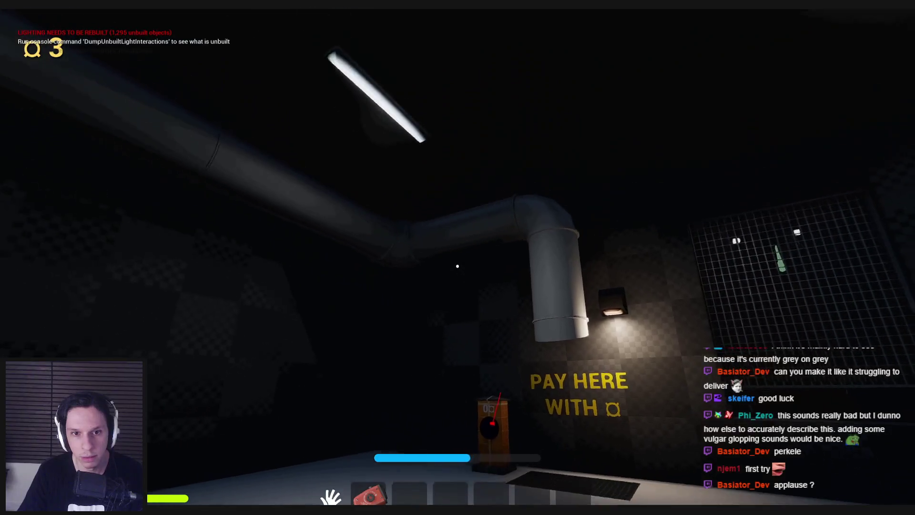
{"action": "key", "text": "w"}
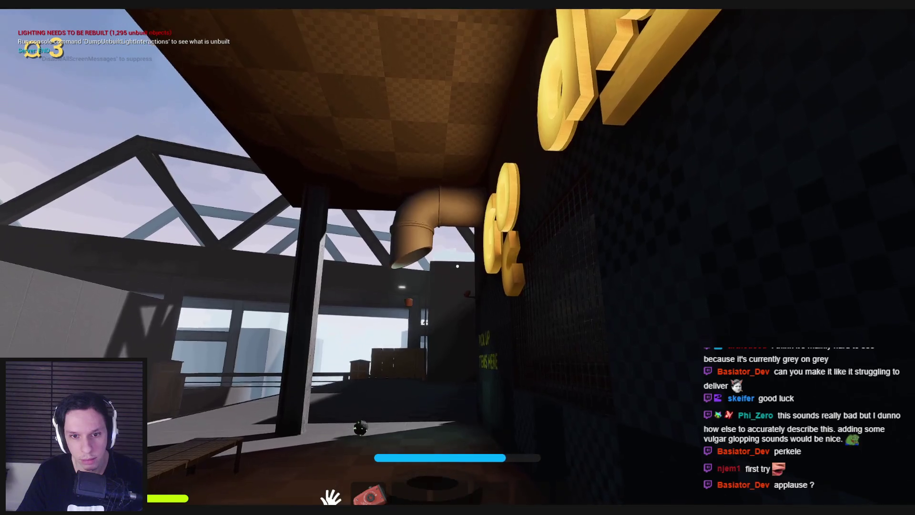
{"action": "key", "text": "s"}
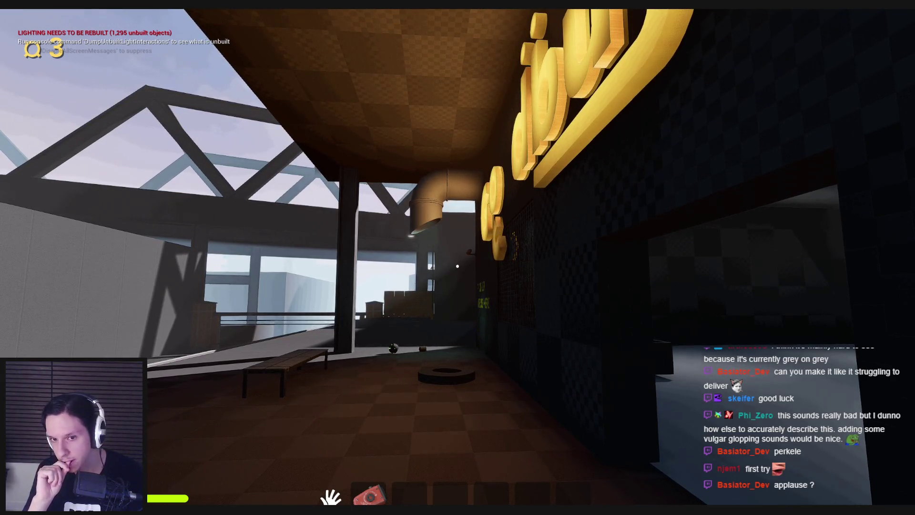
Drop the red item on the pay grid, paying 2 coins to leave 1, then end the playtest.
{"action": "key", "text": "shift+w"}
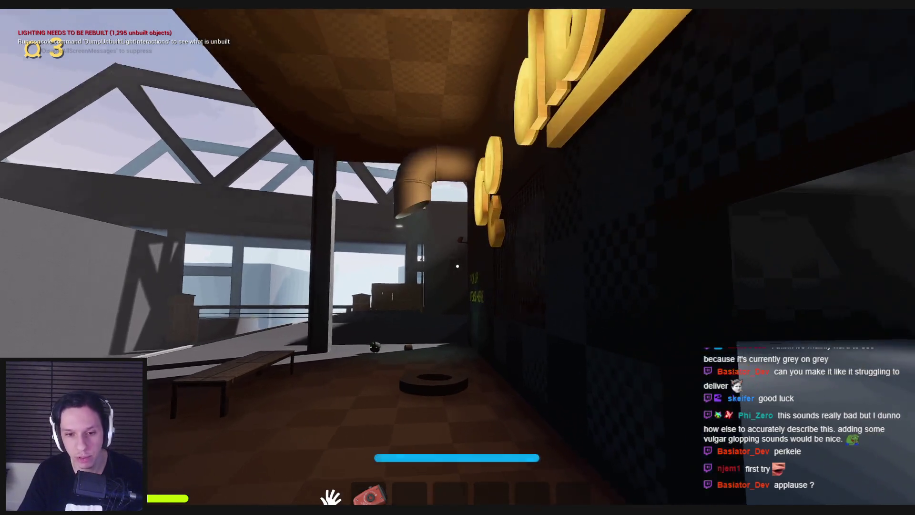
{"action": "key", "text": "shift+w"}
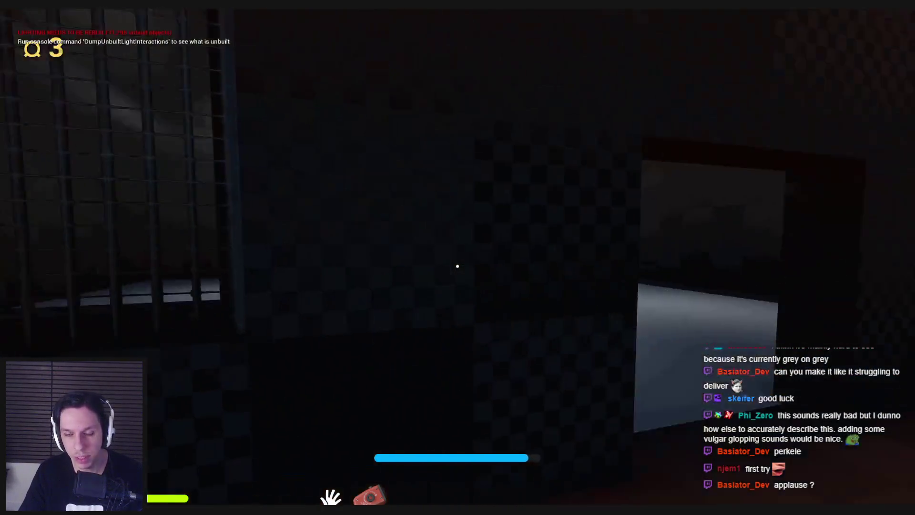
{"action": "key", "text": "space"}
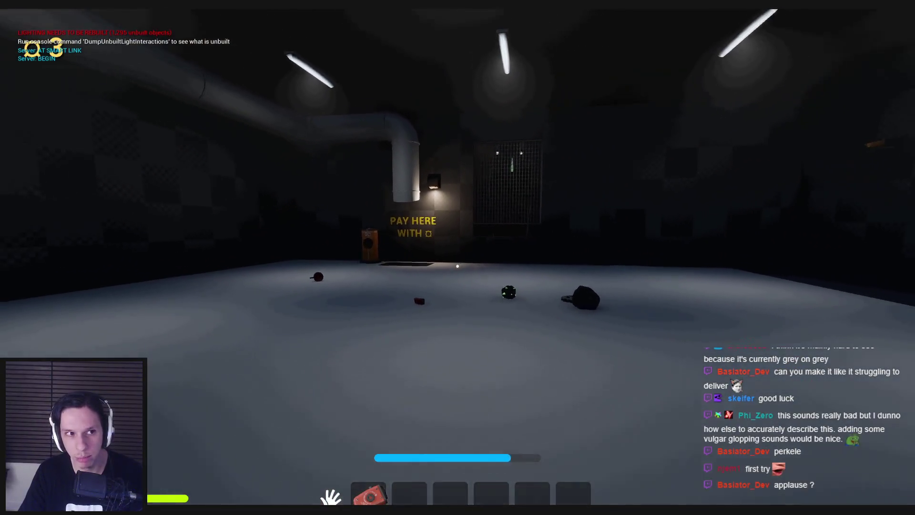
{"action": "key", "text": "w"}
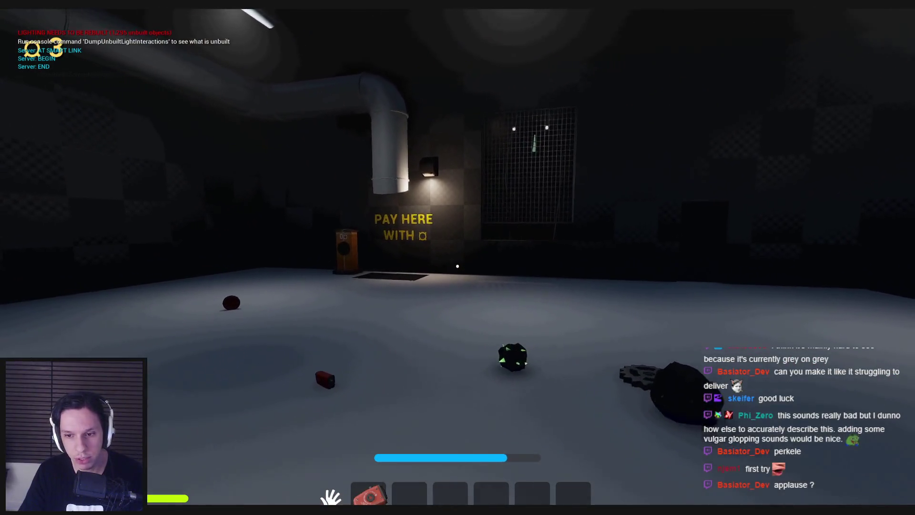
{"action": "key", "text": "s"}
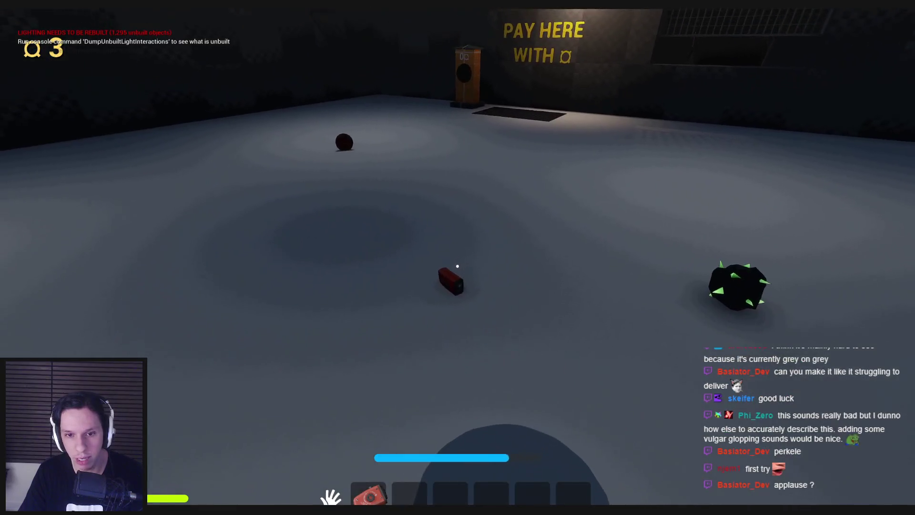
{"action": "key", "text": "w"}
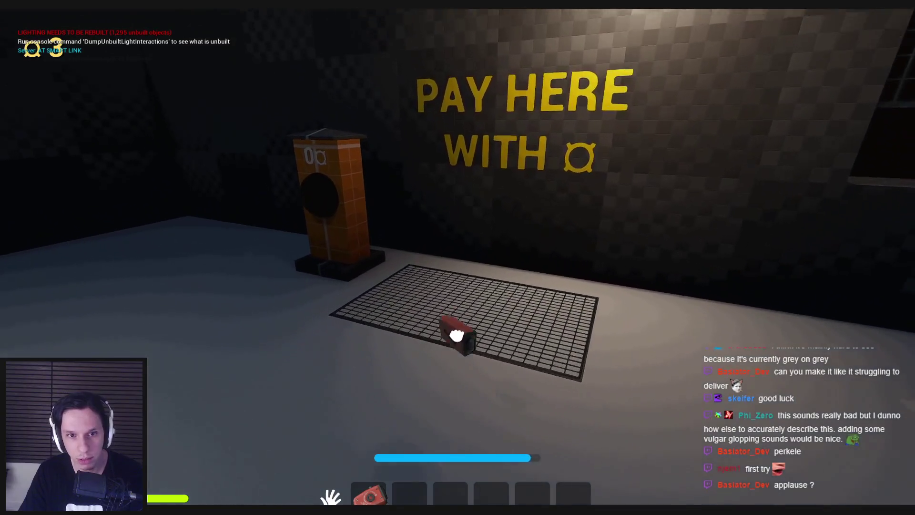
{"action": "left_click", "coordinate": [457, 267]}
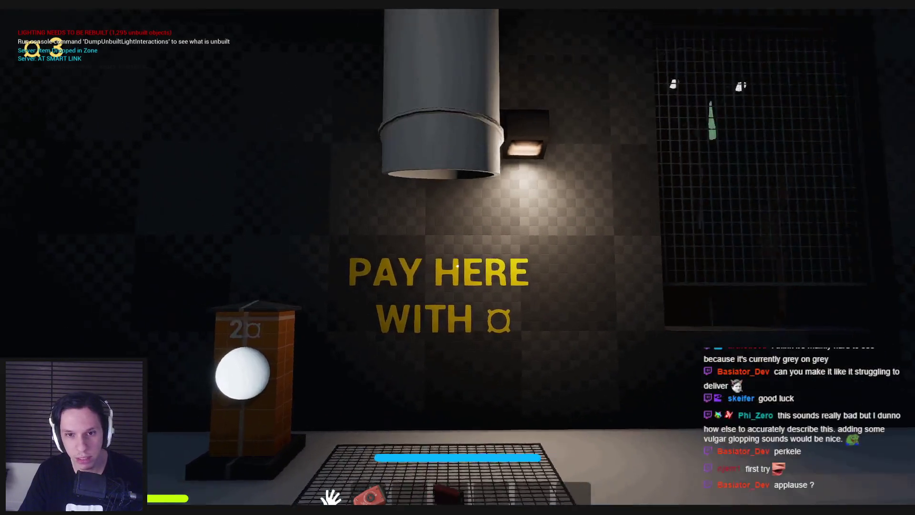
{"action": "key", "text": "s"}
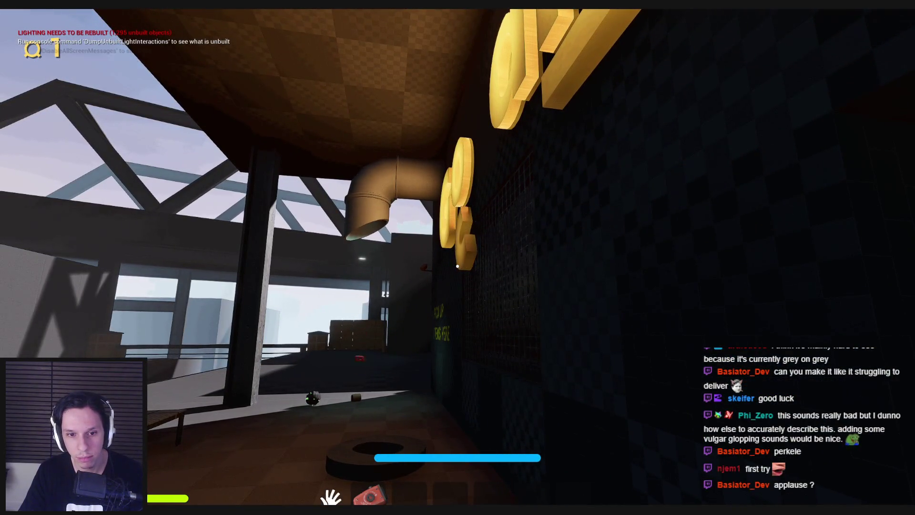
{"action": "key", "text": "Escape"}
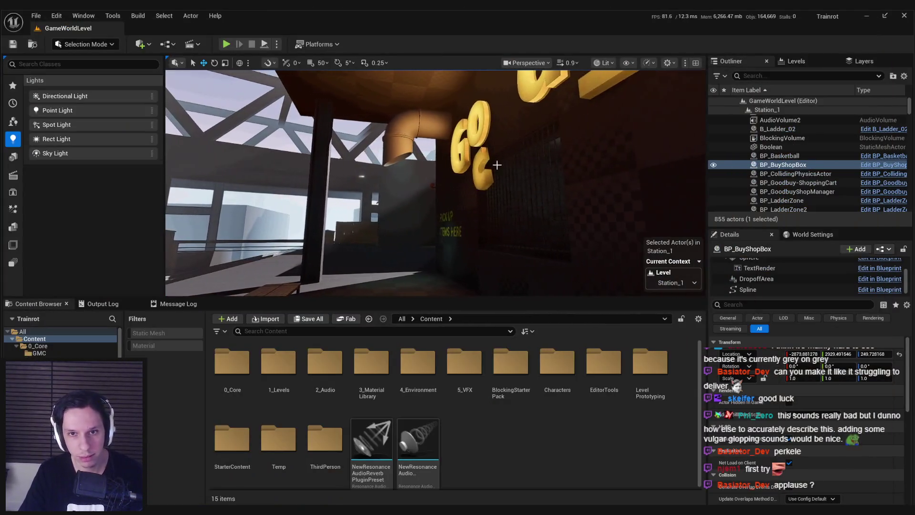
Preview the level in Player Collision view mode, then return the viewport to Lit.
{"action": "left_click", "coordinate": [604, 63]}
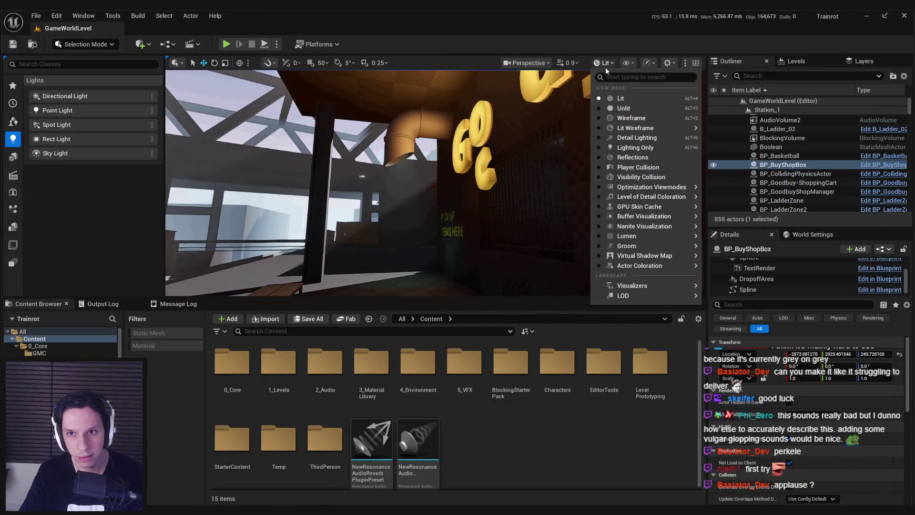
{"action": "left_click", "coordinate": [628, 167]}
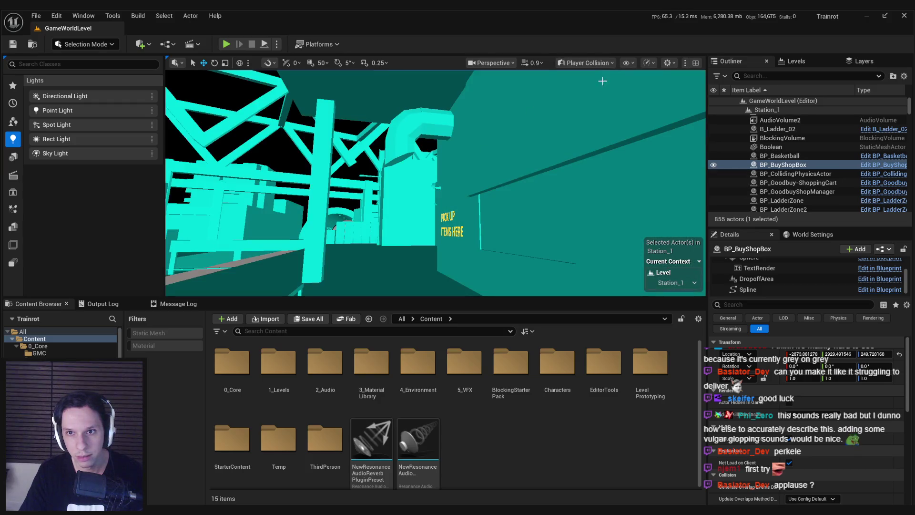
{"action": "left_click", "coordinate": [586, 62]}
{"action": "left_click", "coordinate": [586, 90]}
Frame BP_BuyShopBox, focus on its DropoffArea component, then select the pipe above it.
{"action": "key", "text": "f"}
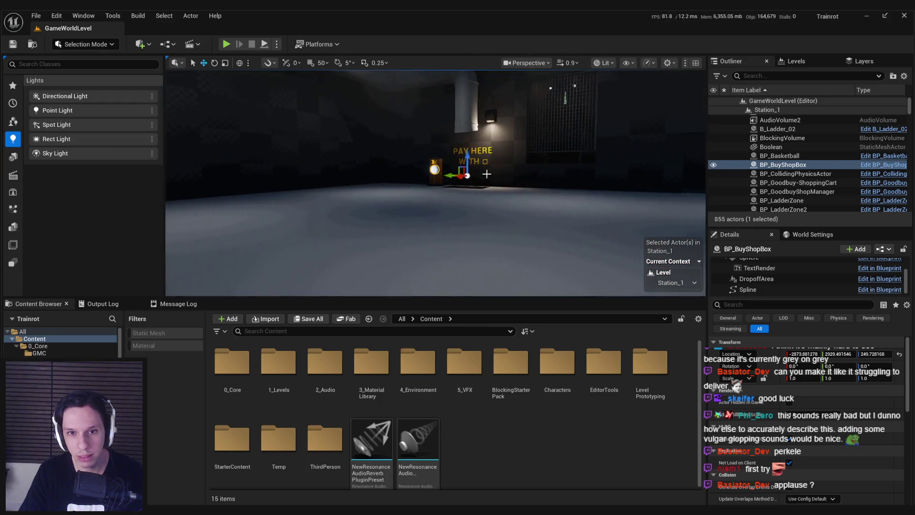
{"action": "left_click", "coordinate": [752, 278]}
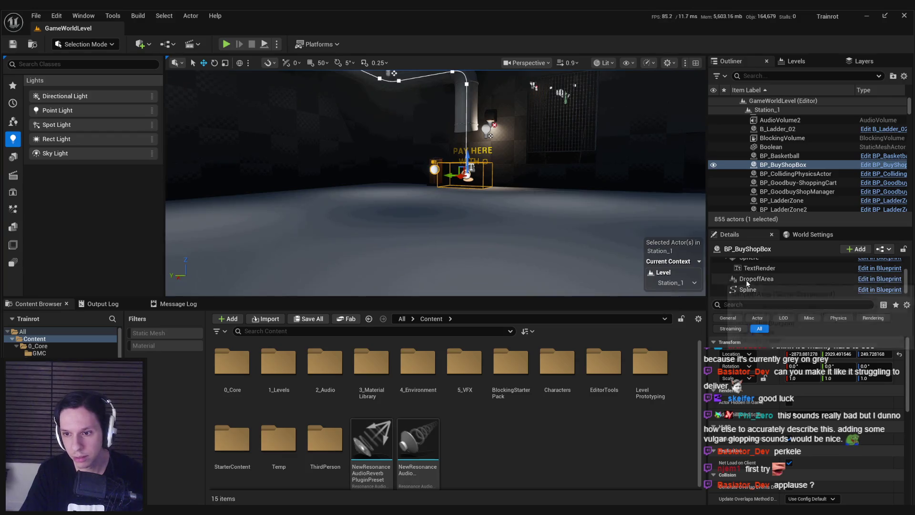
{"action": "key", "text": "f"}
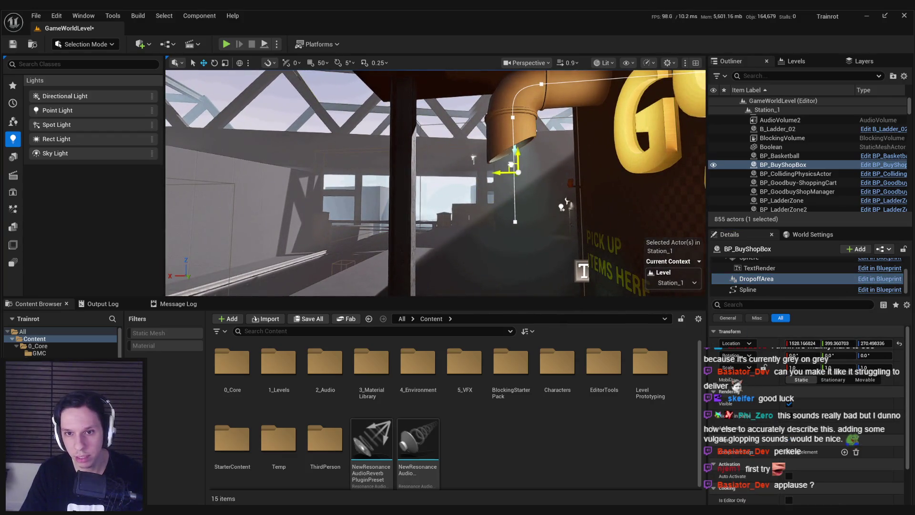
{"action": "scroll", "coordinate": [506, 149], "scroll_direction": "up", "scroll_amount": 3}
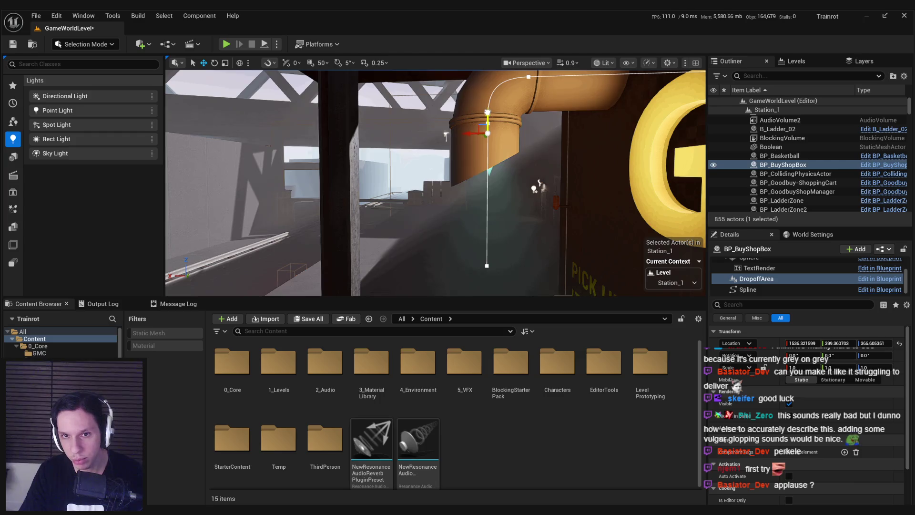
{"action": "left_click", "coordinate": [476, 156]}
{"action": "scroll", "coordinate": [856, 398], "scroll_direction": "down", "scroll_amount": 5}
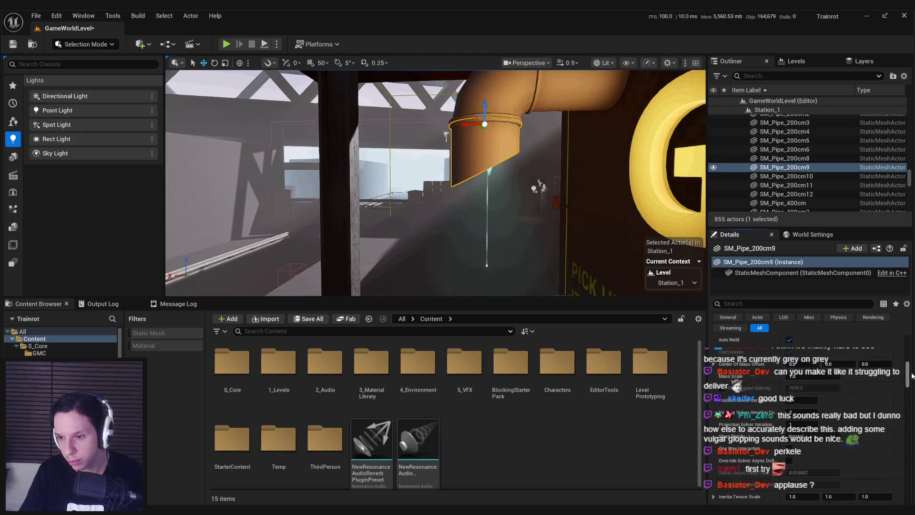
Set the pipe's Collision Presets to BlockAll and save the level.
{"action": "left_click", "coordinate": [808, 420]}
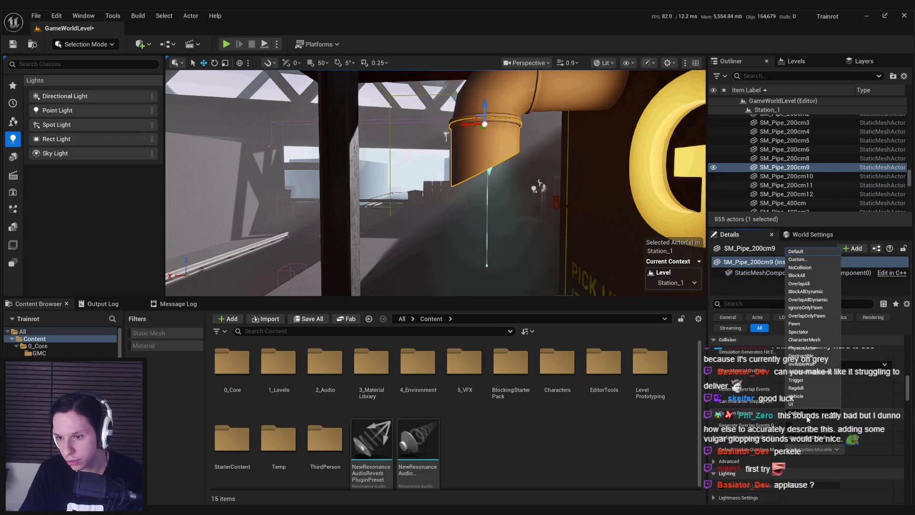
{"action": "left_click", "coordinate": [808, 276]}
{"action": "key", "text": "ctrl+s"}
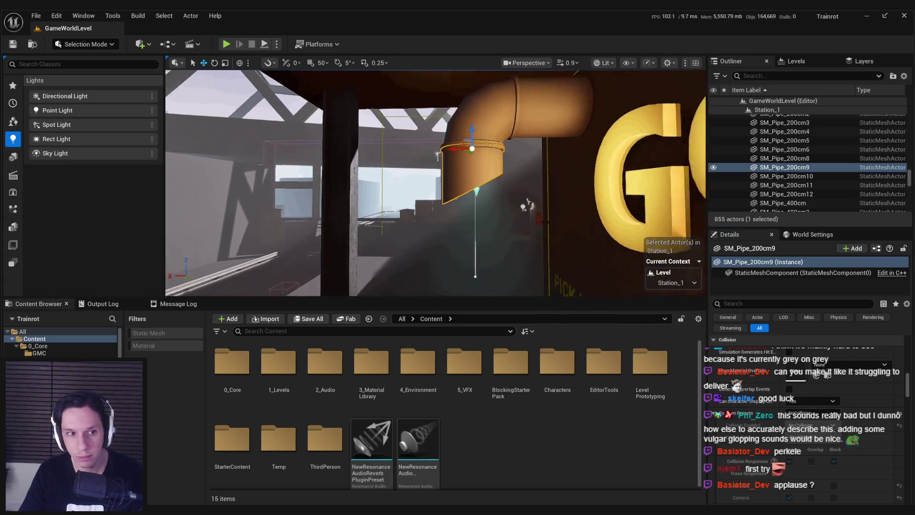
Select BP_BuyShopBox's DropoffArea component below the pipe and save the level again.
{"action": "mouse_move", "coordinate": [440, 227]}
{"action": "left_mouse_down"}
{"action": "mouse_move", "coordinate": [424, 212]}
{"action": "mouse_move", "coordinate": [421, 188]}
{"action": "mouse_move", "coordinate": [474, 178]}
{"action": "mouse_move", "coordinate": [464, 220]}
{"action": "left_mouse_up"}
{"action": "left_click", "coordinate": [474, 179]}
{"action": "scroll", "coordinate": [741, 284], "scroll_direction": "down", "scroll_amount": 3}
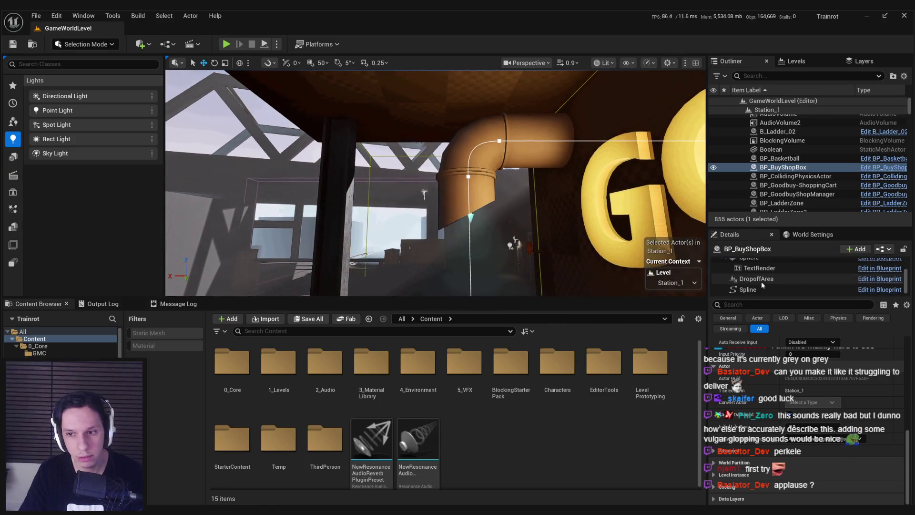
{"action": "left_click", "coordinate": [760, 280]}
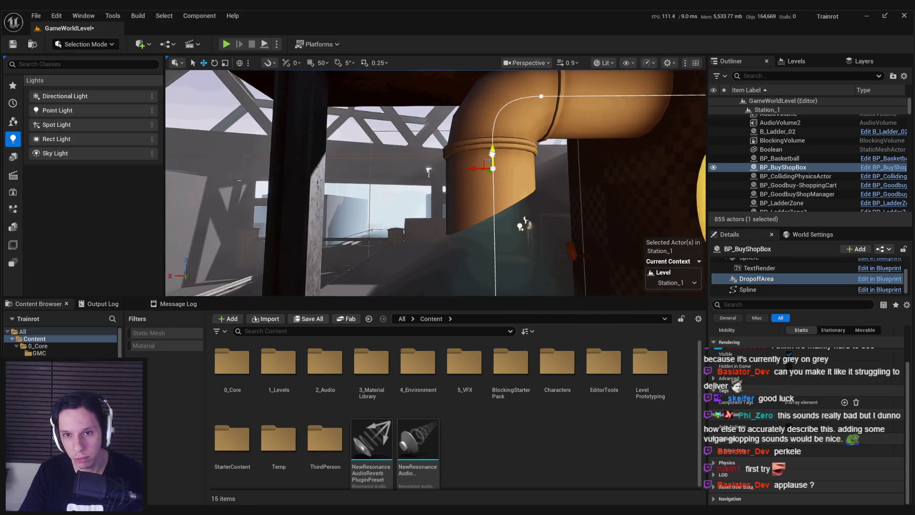
{"action": "mouse_move", "coordinate": [516, 187]}
{"action": "left_mouse_down"}
{"action": "mouse_move", "coordinate": [509, 212]}
{"action": "mouse_move", "coordinate": [516, 187]}
{"action": "mouse_move", "coordinate": [477, 172]}
{"action": "mouse_move", "coordinate": [467, 256]}
{"action": "left_mouse_up"}
{"action": "key", "text": "ctrl+s"}
Reselect pipe SM_Pipe_200cm9 and fly the view into the PAY HERE room.
{"action": "left_click", "coordinate": [465, 188]}
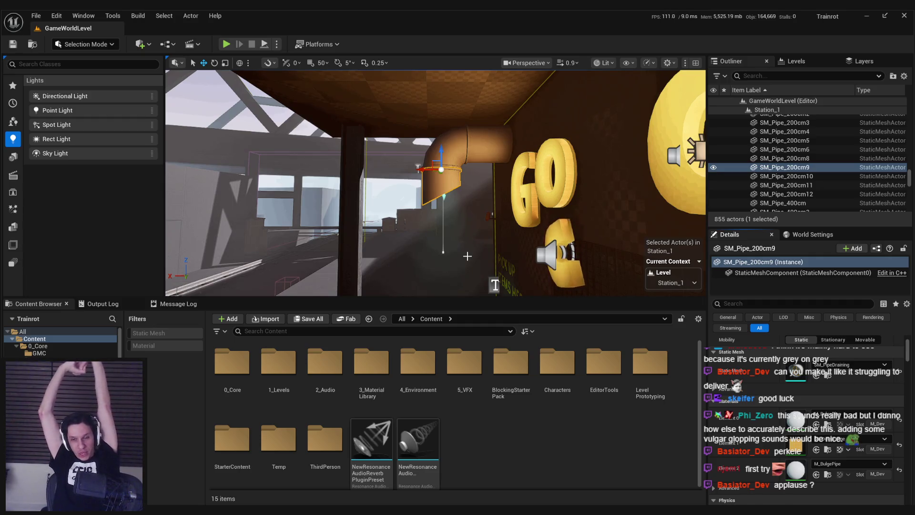
{"action": "mouse_move", "coordinate": [467, 256]}
{"action": "left_mouse_down"}
{"action": "mouse_move", "coordinate": [452, 220]}
{"action": "mouse_move", "coordinate": [426, 210]}
{"action": "mouse_move", "coordinate": [433, 199]}
{"action": "left_mouse_up"}
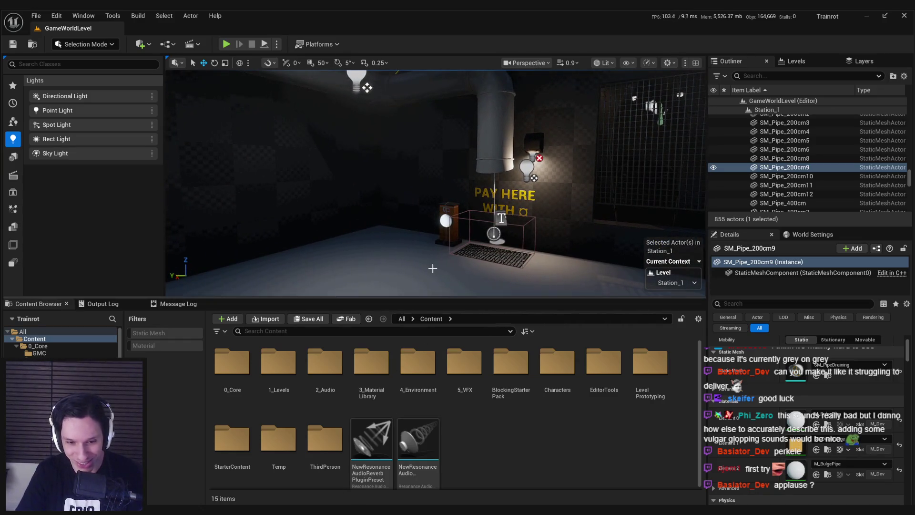
{"action": "key", "text": "shift+F11"}
{"action": "left_click_drag", "start_coordinate": [393, 241], "coordinate": [387, 218]}
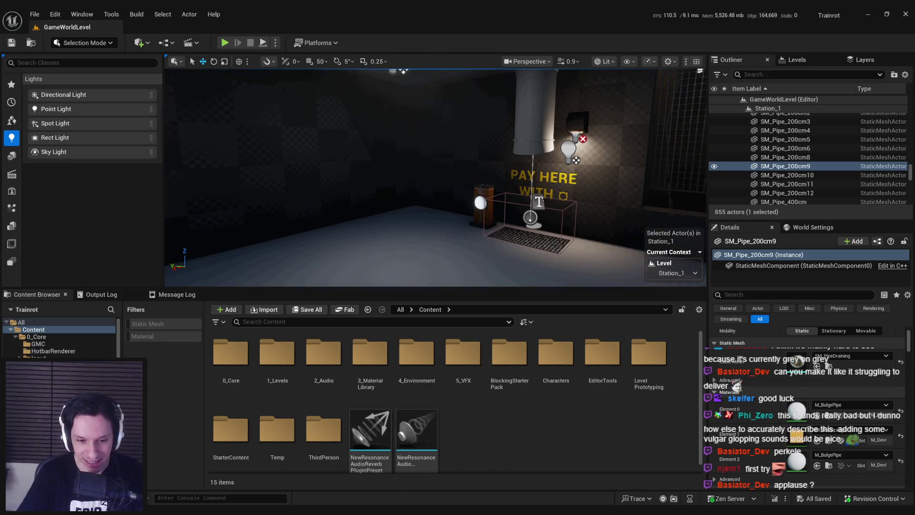
Alt+Tab to the BP_BuyShopBox Blueprint editor and zoom around its EventGraph.
{"action": "key", "text": "alt+Tab"}
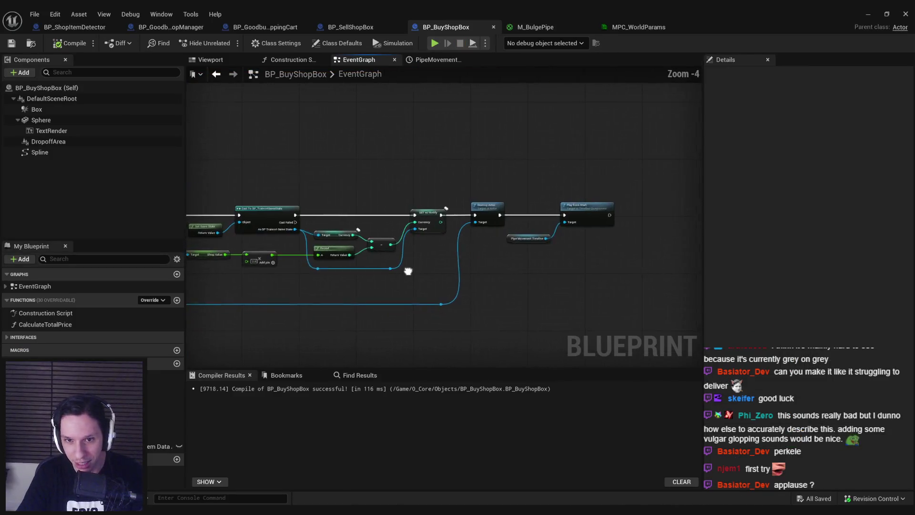
{"action": "scroll", "coordinate": [434, 305], "scroll_direction": "up", "scroll_amount": 1}
{"action": "scroll", "coordinate": [435, 305], "scroll_direction": "down", "scroll_amount": 1}
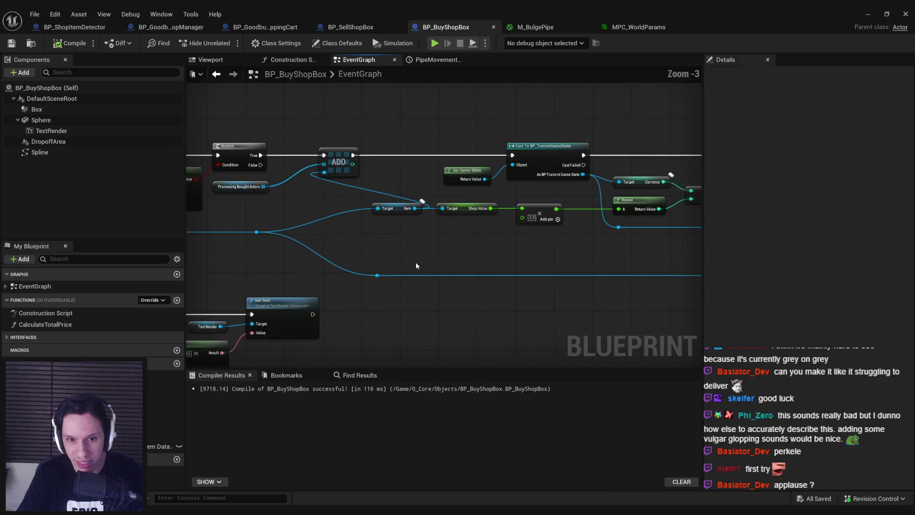
{"action": "scroll", "coordinate": [415, 266], "scroll_direction": "down", "scroll_amount": 1}
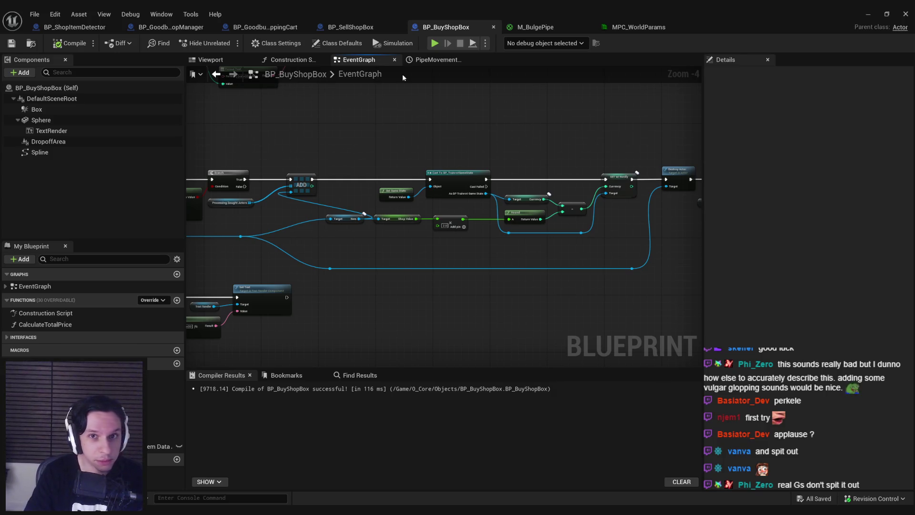
Change M_BulgePipe's Constant3Vector colour from grey to orange and apply the material.
{"action": "left_click", "coordinate": [528, 29]}
{"action": "left_click", "coordinate": [451, 152]}
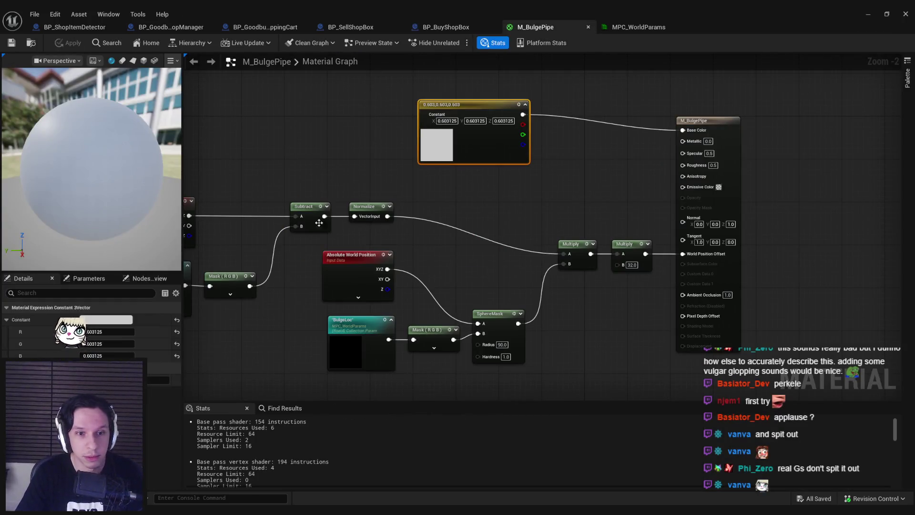
{"action": "left_click", "coordinate": [116, 325]}
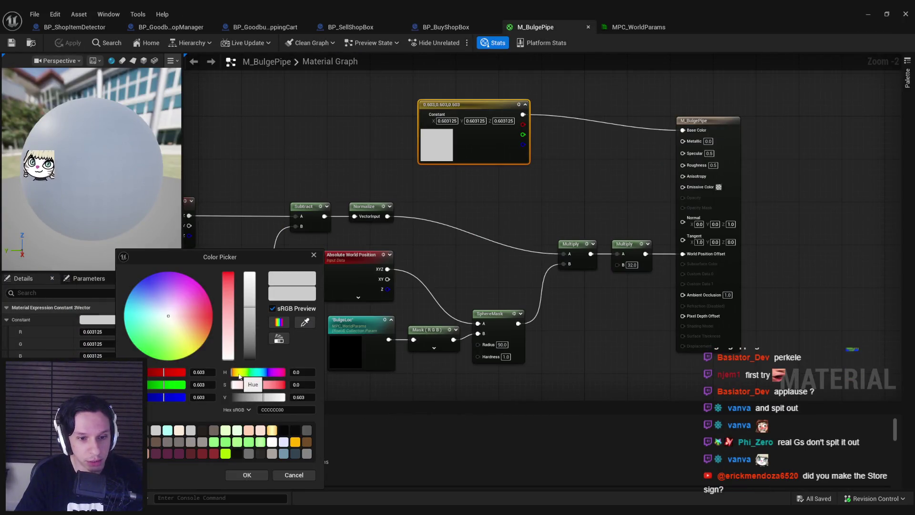
{"action": "mouse_move", "coordinate": [227, 339]}
{"action": "left_mouse_down"}
{"action": "mouse_move", "coordinate": [228, 303]}
{"action": "mouse_move", "coordinate": [250, 296]}
{"action": "mouse_move", "coordinate": [227, 281]}
{"action": "left_mouse_up"}
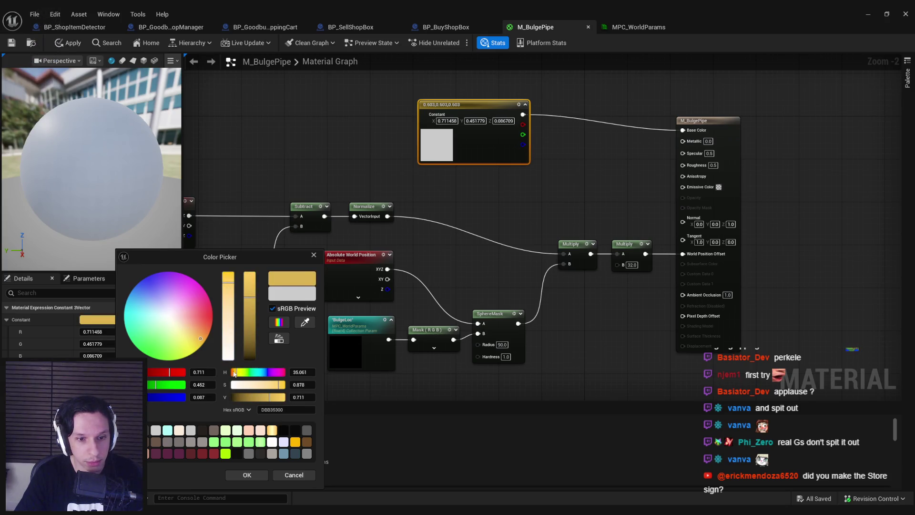
{"action": "left_click_drag", "start_coordinate": [237, 371], "coordinate": [236, 373]}
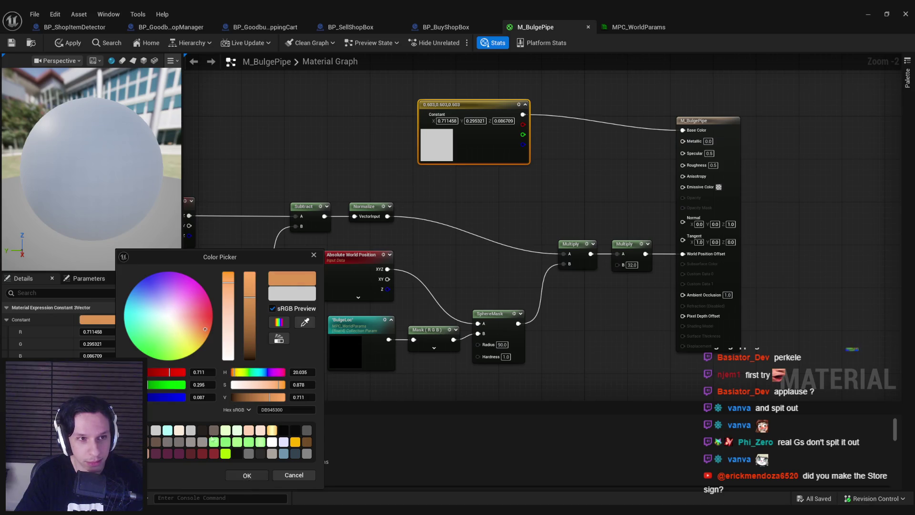
{"action": "left_click", "coordinate": [246, 474]}
{"action": "left_click", "coordinate": [64, 43]}
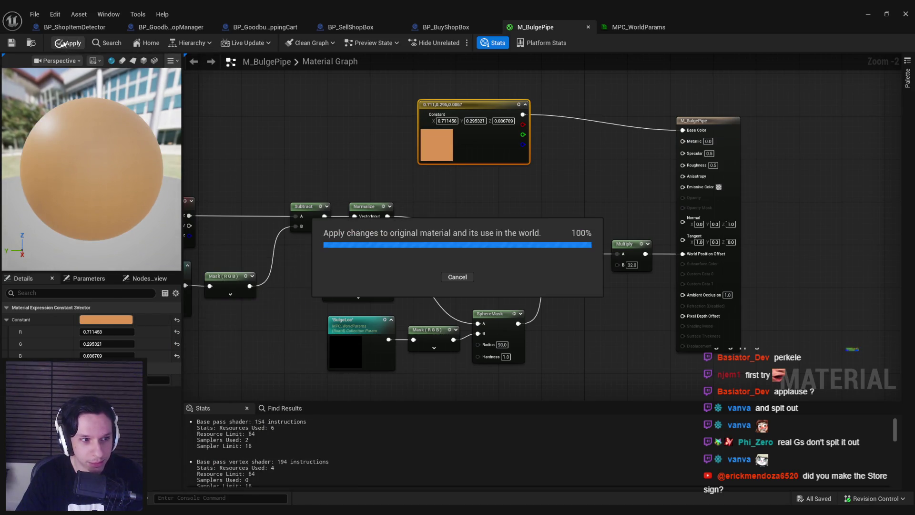
Return to the level editor and fly the view to the gold shop sign.
{"action": "left_click", "coordinate": [12, 43]}
{"action": "left_click", "coordinate": [878, 12]}
{"action": "mouse_move", "coordinate": [563, 162]}
{"action": "left_mouse_down"}
{"action": "mouse_move", "coordinate": [495, 160]}
{"action": "mouse_move", "coordinate": [553, 170]}
{"action": "mouse_move", "coordinate": [521, 200]}
{"action": "mouse_move", "coordinate": [510, 174]}
{"action": "left_mouse_up"}
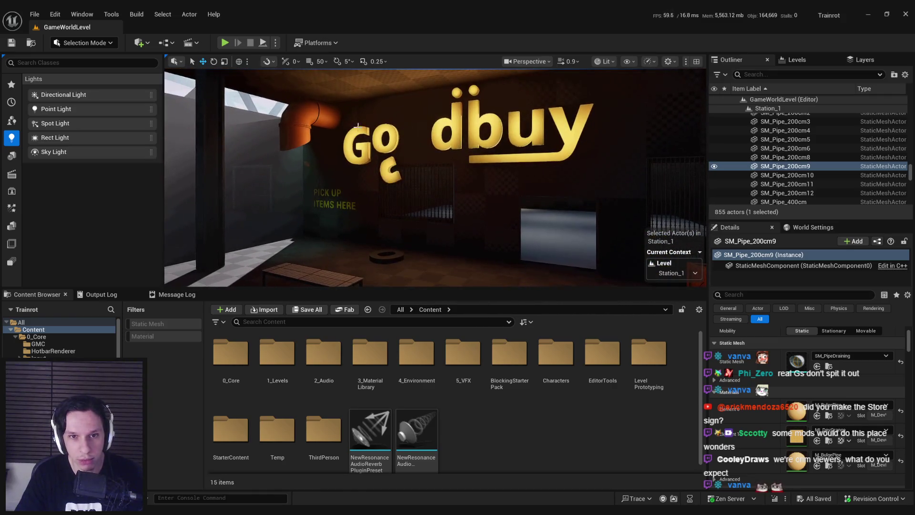
Fly the level view to the PAY HERE room's orange pipe, then return to M_BulgePipe.
{"action": "mouse_move", "coordinate": [509, 174]}
{"action": "left_mouse_down"}
{"action": "mouse_move", "coordinate": [487, 162]}
{"action": "mouse_move", "coordinate": [487, 174]}
{"action": "left_mouse_up"}
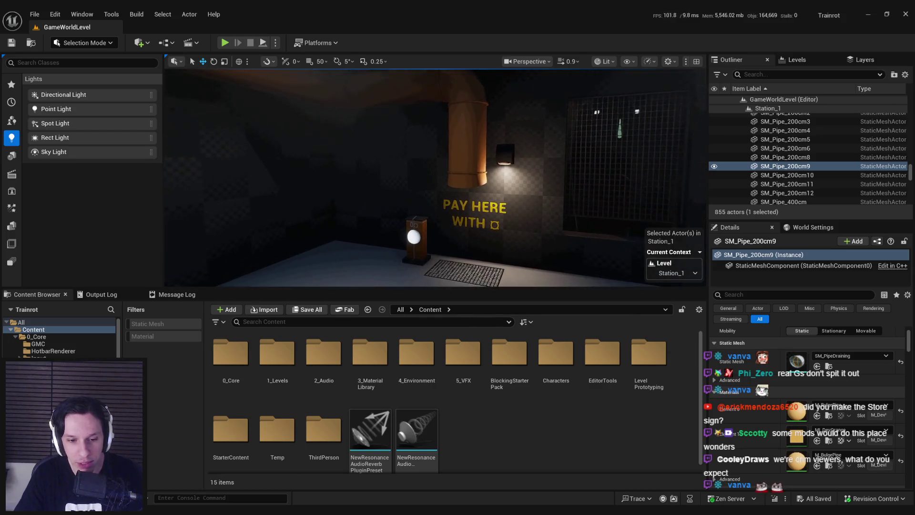
{"action": "left_click", "coordinate": [329, 441]}
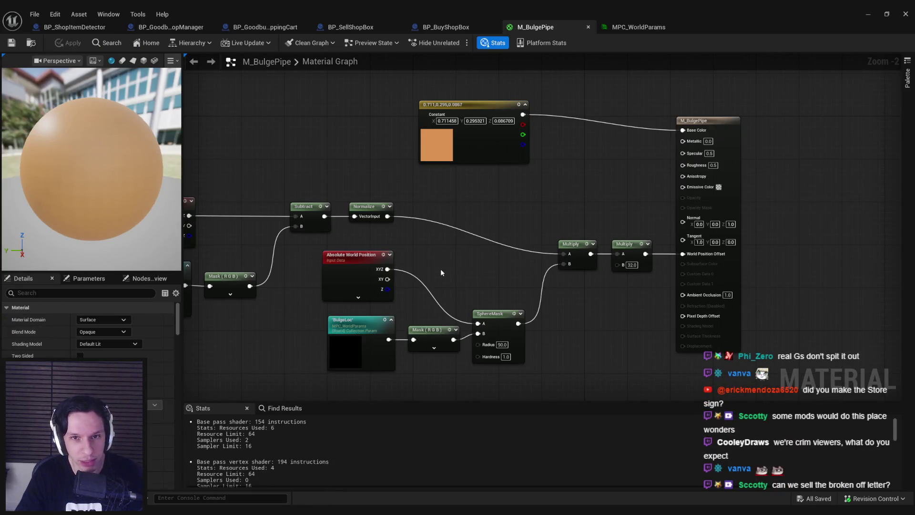
Move the colour Constant node to the right and apply the M_BulgePipe material.
{"action": "left_click_drag", "start_coordinate": [455, 158], "coordinate": [552, 159]}
{"action": "left_click", "coordinate": [552, 174]}
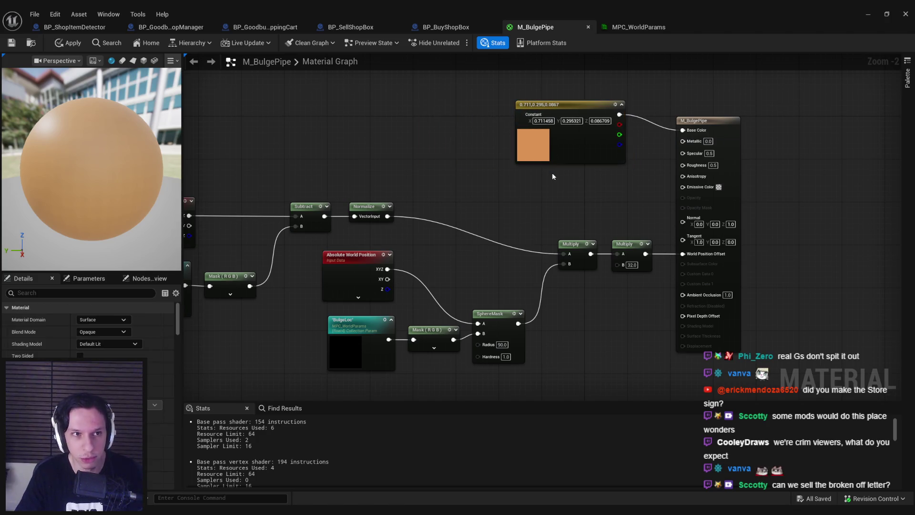
{"action": "left_click", "coordinate": [71, 42]}
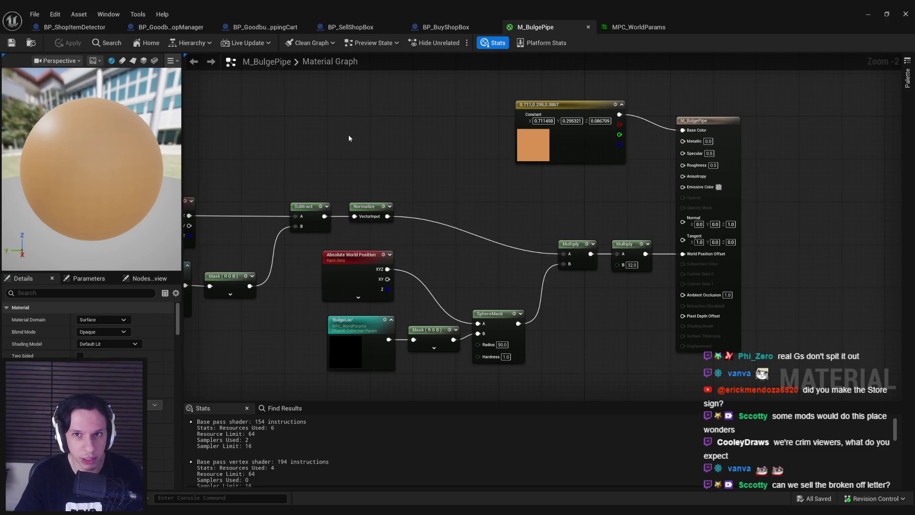
Look over the graph's left-side nodes, then minimize the material editor to reveal the level.
{"action": "left_click_drag", "start_coordinate": [431, 229], "coordinate": [492, 231]}
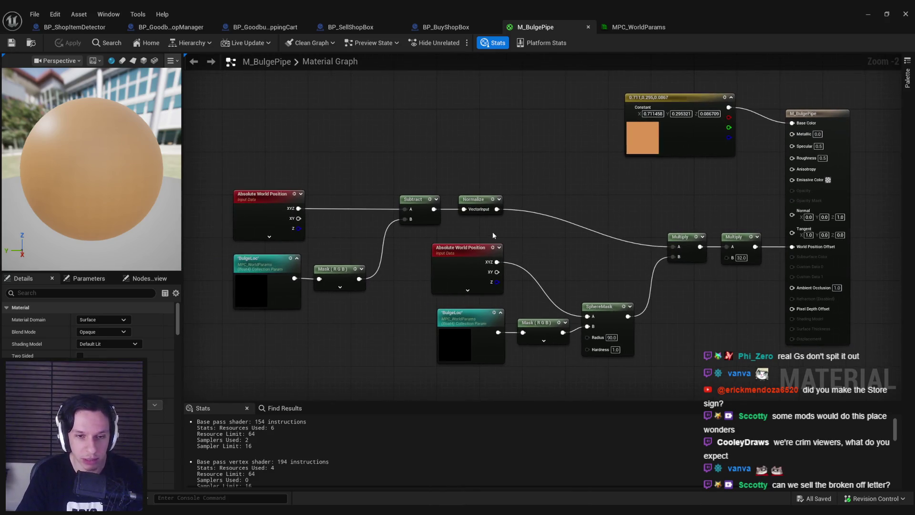
{"action": "left_click_drag", "start_coordinate": [286, 181], "coordinate": [382, 311]}
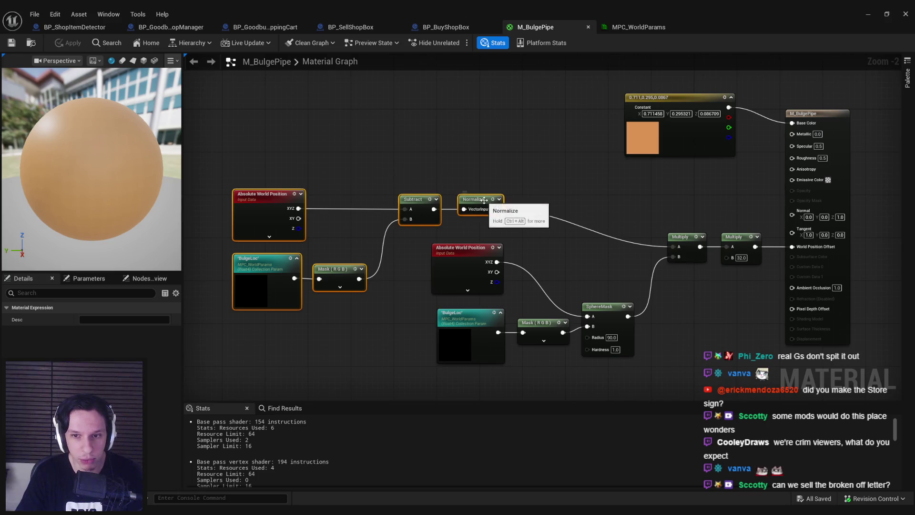
{"action": "left_click", "coordinate": [546, 241]}
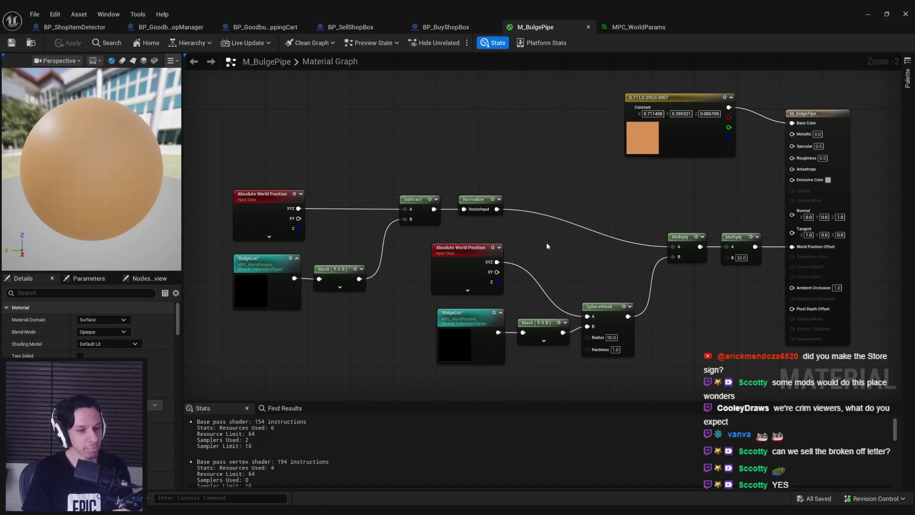
{"action": "left_click", "coordinate": [867, 14]}
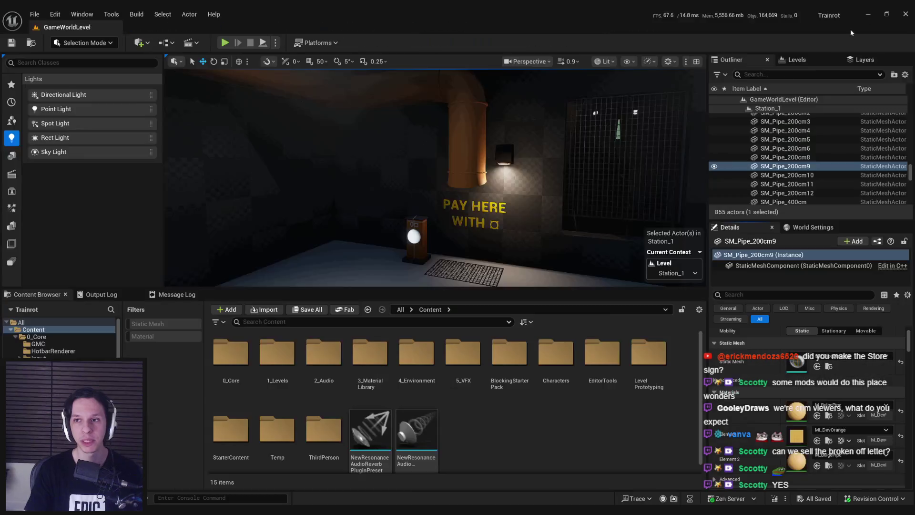
Fly the camera through the Goodbuy shop room, then bring up the MPC_WorldParams collection.
{"action": "left_click_drag", "start_coordinate": [478, 226], "coordinate": [478, 226]}
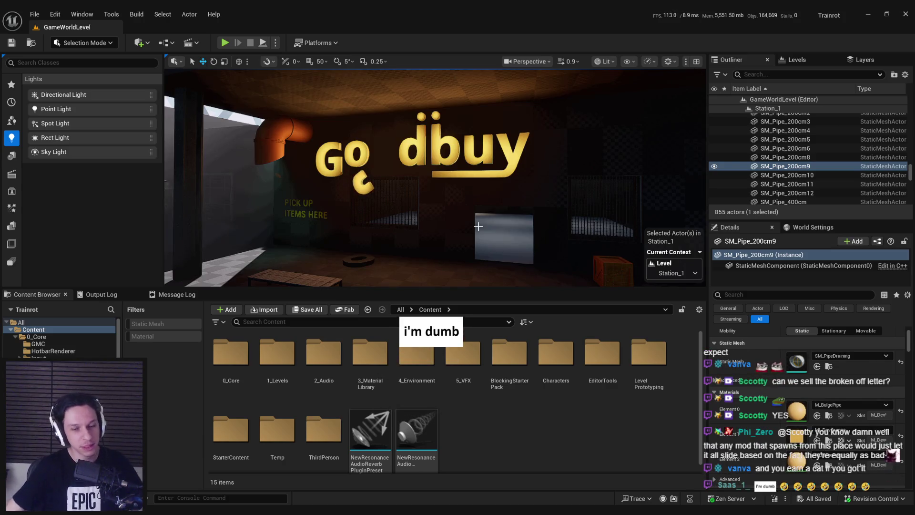
{"action": "left_click_drag", "start_coordinate": [478, 226], "coordinate": [376, 191]}
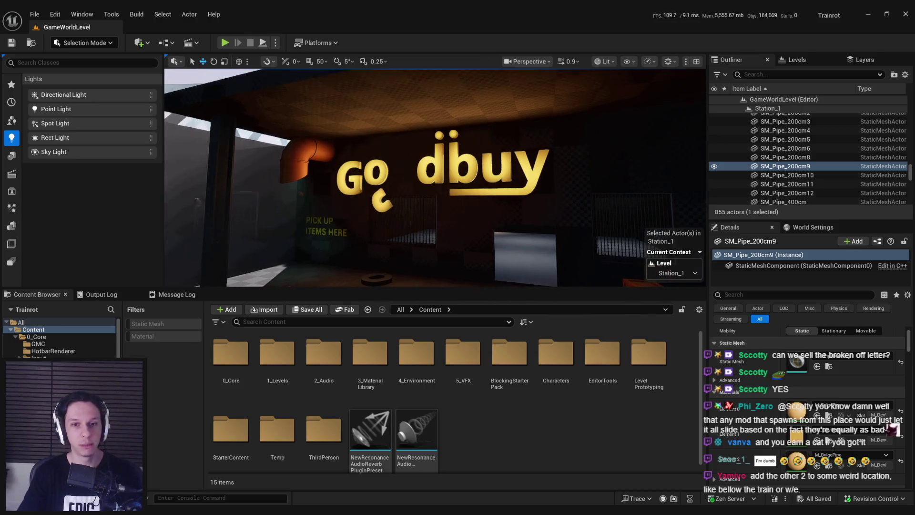
{"action": "mouse_move", "coordinate": [377, 191]}
{"action": "left_mouse_down"}
{"action": "mouse_move", "coordinate": [376, 181]}
{"action": "mouse_move", "coordinate": [324, 184]}
{"action": "mouse_move", "coordinate": [367, 183]}
{"action": "mouse_move", "coordinate": [341, 184]}
{"action": "left_mouse_up"}
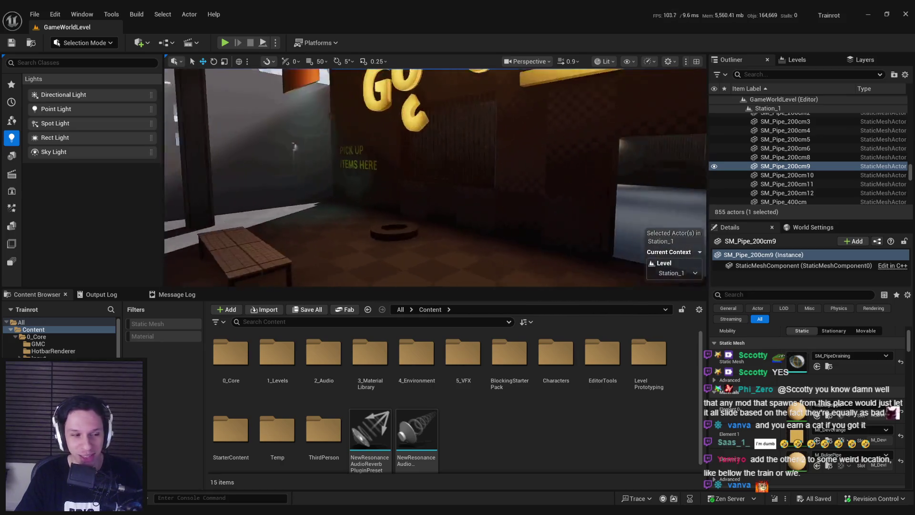
{"action": "left_click_drag", "start_coordinate": [342, 184], "coordinate": [342, 184]}
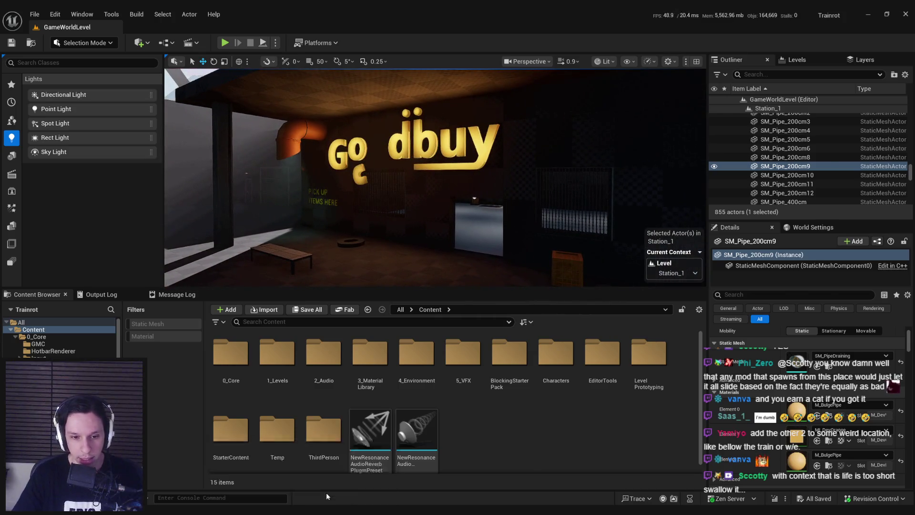
{"action": "key", "text": "alt+Tab"}
{"action": "left_click", "coordinate": [634, 27]}
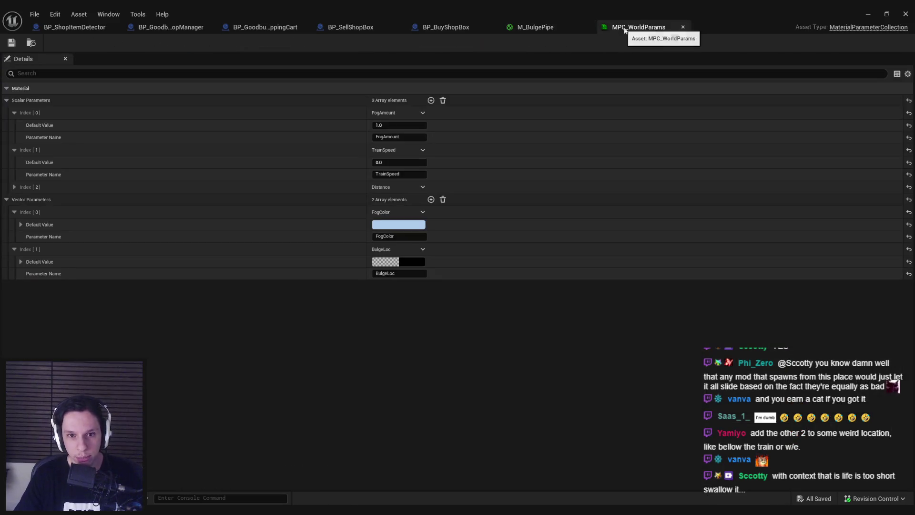
Switch to the BP_BuyShopBox event graph and zoom around it.
{"action": "left_click", "coordinate": [536, 27]}
{"action": "left_click", "coordinate": [437, 28]}
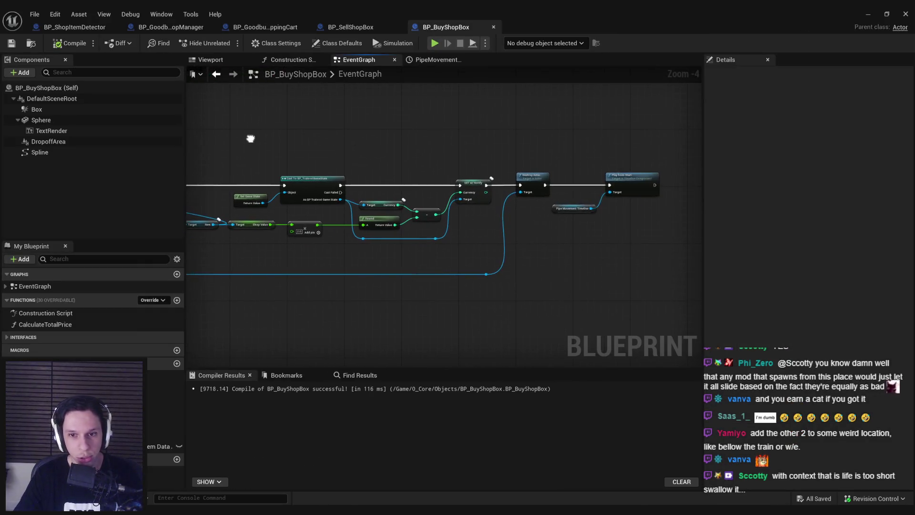
{"action": "scroll", "coordinate": [403, 238], "scroll_direction": "up", "scroll_amount": 3}
{"action": "scroll", "coordinate": [401, 237], "scroll_direction": "down", "scroll_amount": 4}
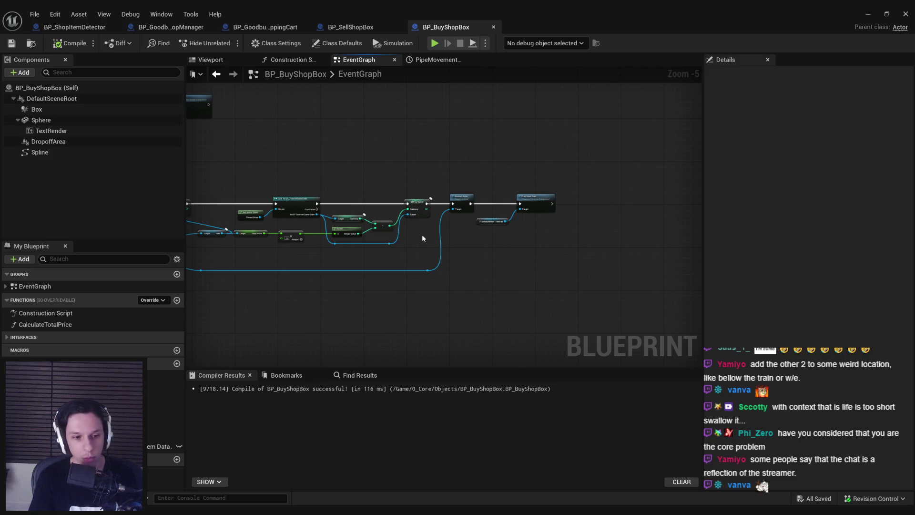
Add an Actor-type variable named ItemsSuckedIn and compile the blueprint.
{"action": "left_click", "coordinate": [177, 364]}
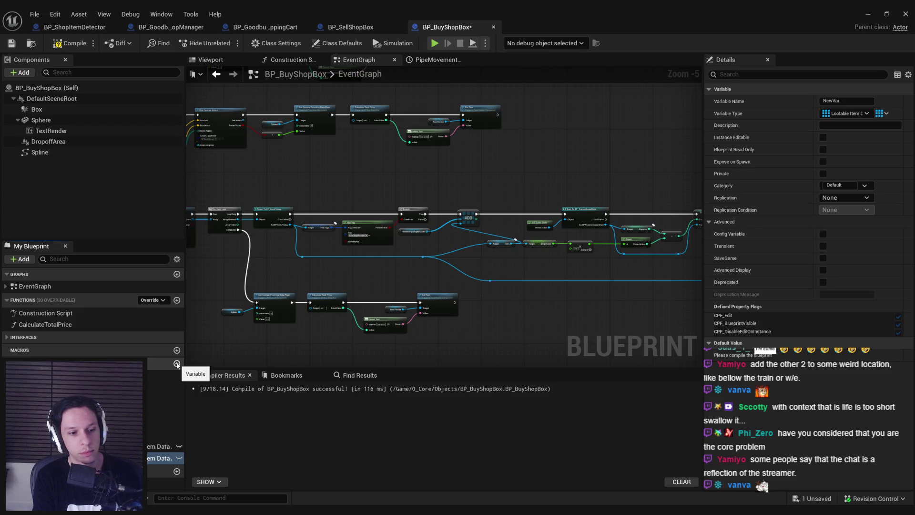
{"action": "type", "text": "ItemsSuckedIn"}
{"action": "key", "text": "Return"}
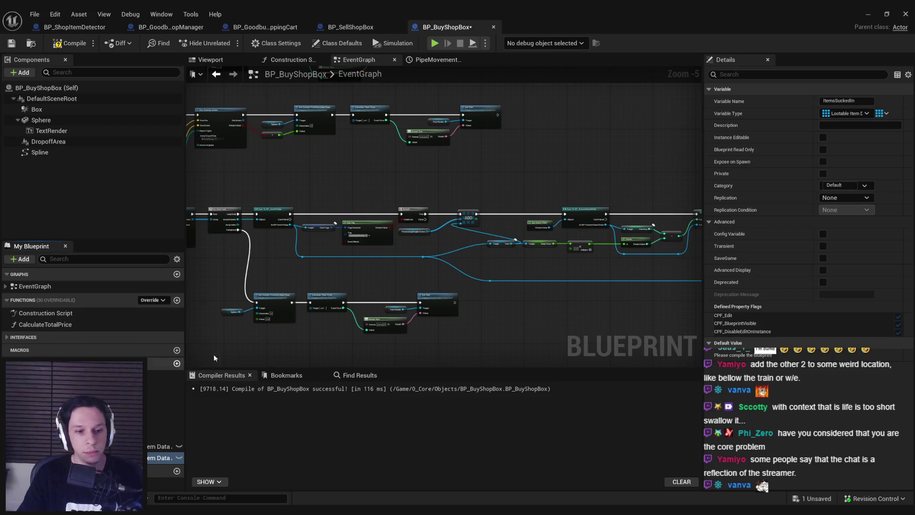
{"action": "left_click", "coordinate": [846, 113]}
{"action": "type", "text": "actor"}
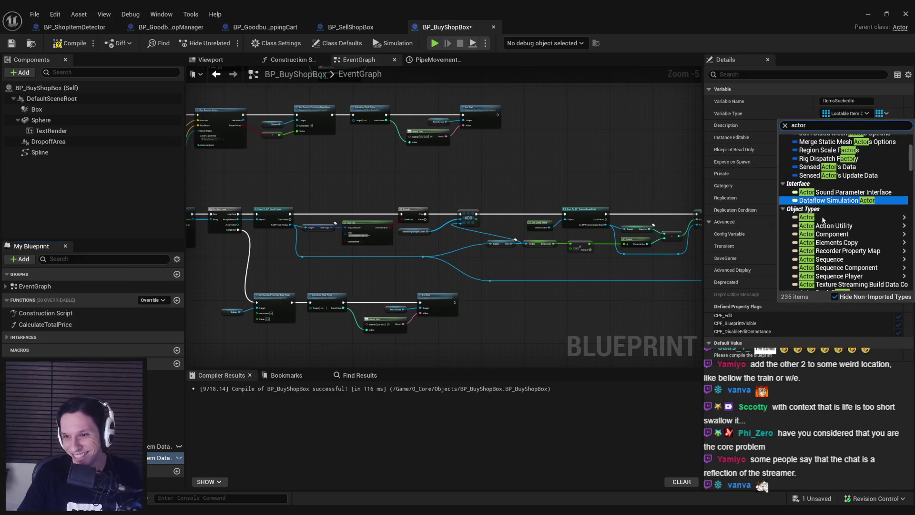
{"action": "left_click", "coordinate": [786, 214]}
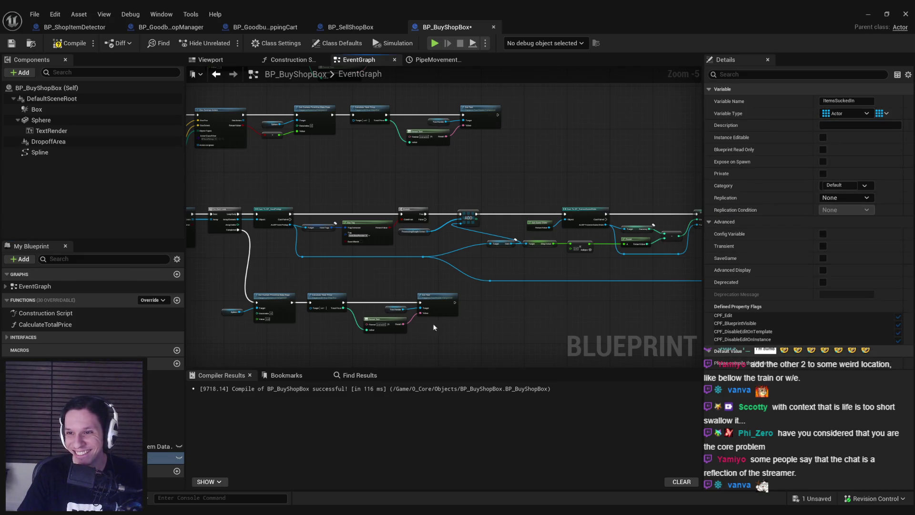
{"action": "left_click", "coordinate": [69, 43]}
Zoom in and box-select the Pipe Movement Timeline node, then clear the selection.
{"action": "scroll", "coordinate": [514, 236], "scroll_direction": "up", "scroll_amount": 1}
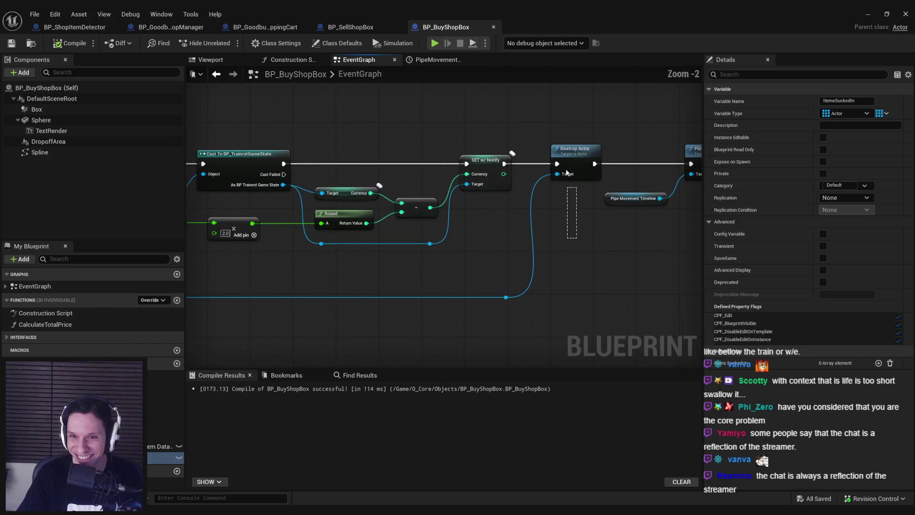
{"action": "left_click_drag", "start_coordinate": [540, 245], "coordinate": [484, 199]}
{"action": "scroll", "coordinate": [465, 186], "scroll_direction": "up", "scroll_amount": 2}
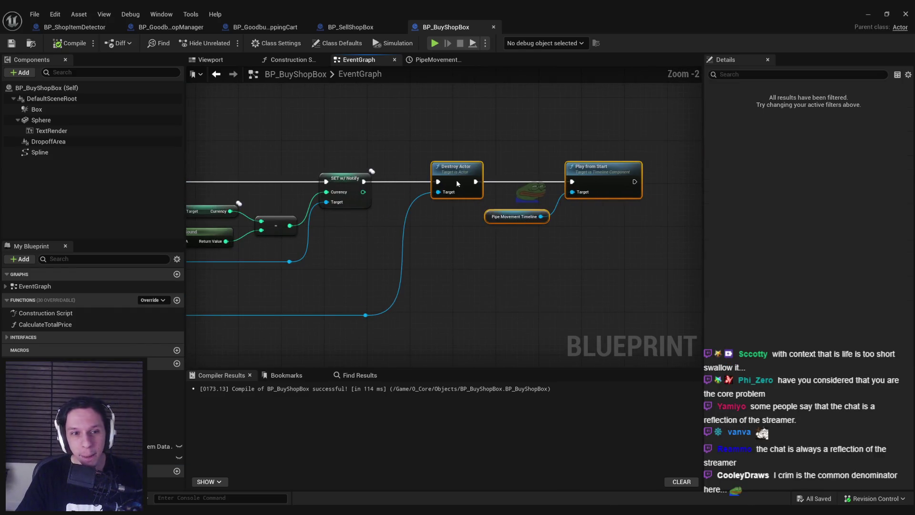
{"action": "left_click", "coordinate": [450, 252]}
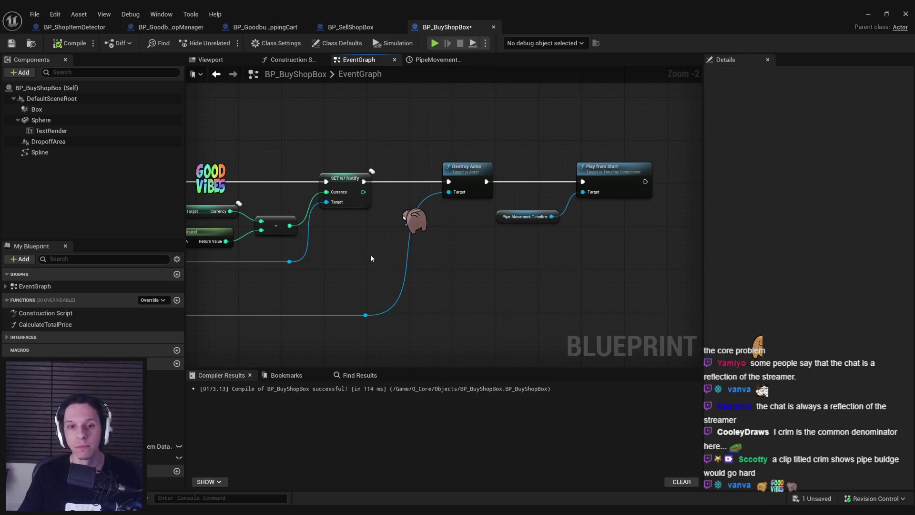
Add an ItemsSuckedIn Array Add node fed by the item, and delete Destroy Actor.
{"action": "mouse_move", "coordinate": [384, 274]}
{"action": "left_mouse_down"}
{"action": "mouse_move", "coordinate": [434, 265]}
{"action": "mouse_move", "coordinate": [427, 228]}
{"action": "mouse_move", "coordinate": [459, 222]}
{"action": "mouse_move", "coordinate": [408, 299]}
{"action": "left_mouse_up"}
{"action": "key", "text": "ctrl+v"}
{"action": "type", "text": "add"}
{"action": "left_click", "coordinate": [495, 279]}
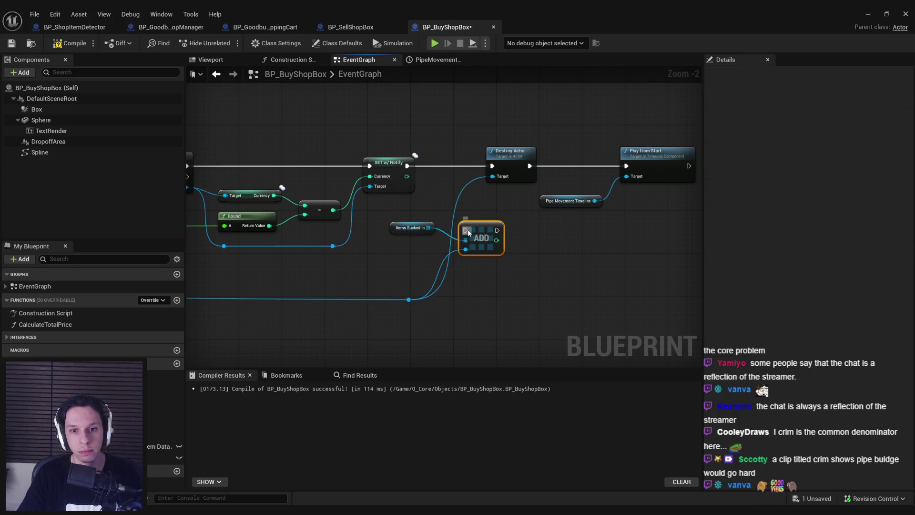
{"action": "left_click_drag", "start_coordinate": [466, 231], "coordinate": [409, 166]}
{"action": "left_click", "coordinate": [509, 151]}
{"action": "key", "text": "Delete"}
Wire the Add node between SET and Play from Start, then compile and save.
{"action": "mouse_move", "coordinate": [485, 221]}
{"action": "left_mouse_down"}
{"action": "mouse_move", "coordinate": [471, 156]}
{"action": "mouse_move", "coordinate": [474, 167]}
{"action": "mouse_move", "coordinate": [501, 163]}
{"action": "left_mouse_up"}
{"action": "left_click_drag", "start_coordinate": [411, 228], "coordinate": [394, 211]}
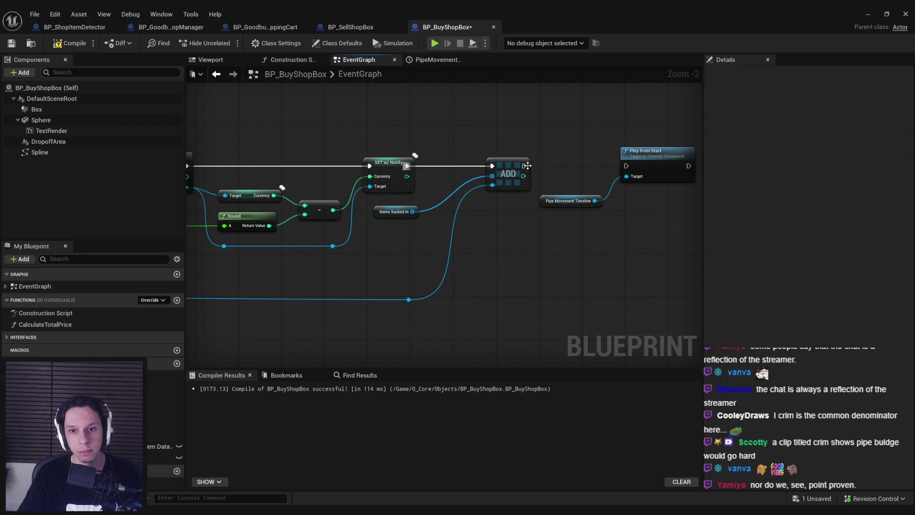
{"action": "left_click_drag", "start_coordinate": [526, 165], "coordinate": [625, 166]}
{"action": "left_click_drag", "start_coordinate": [413, 304], "coordinate": [399, 261]}
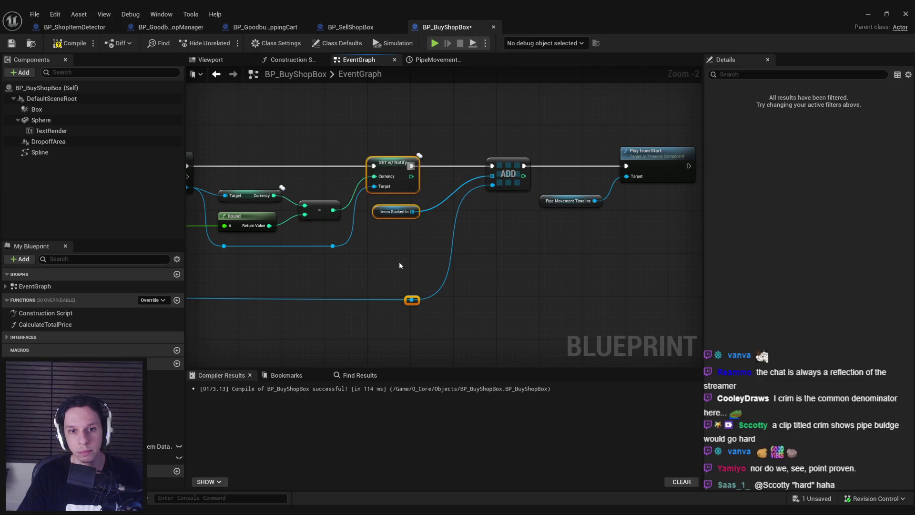
{"action": "left_click", "coordinate": [399, 266]}
{"action": "key", "text": "ctrl+s"}
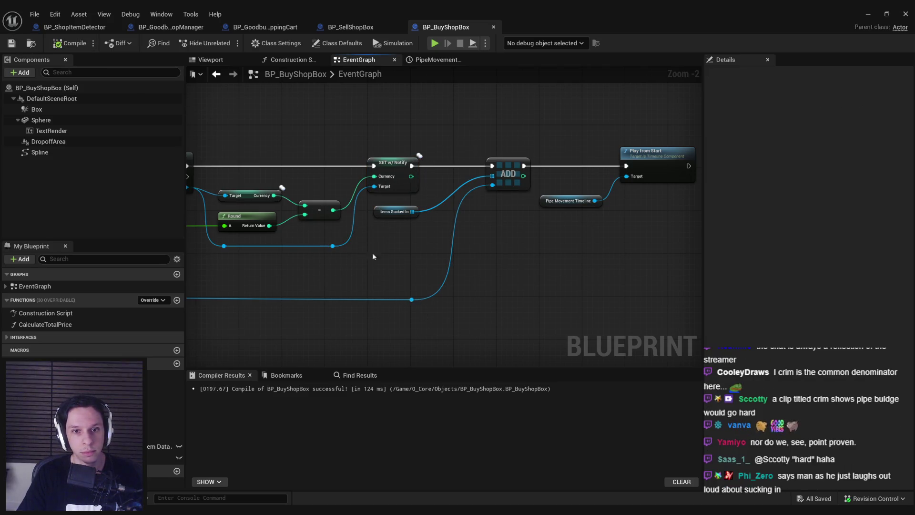
{"action": "scroll", "coordinate": [393, 290], "scroll_direction": "down", "scroll_amount": 4}
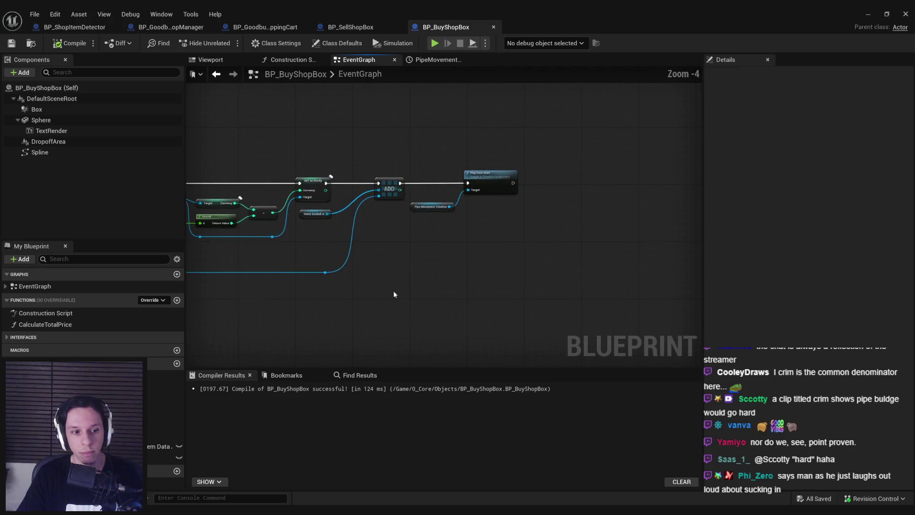
Place a new Timeline node named ItemSuckTimeline and open its timeline editor.
{"action": "scroll", "coordinate": [476, 214], "scroll_direction": "up", "scroll_amount": 3}
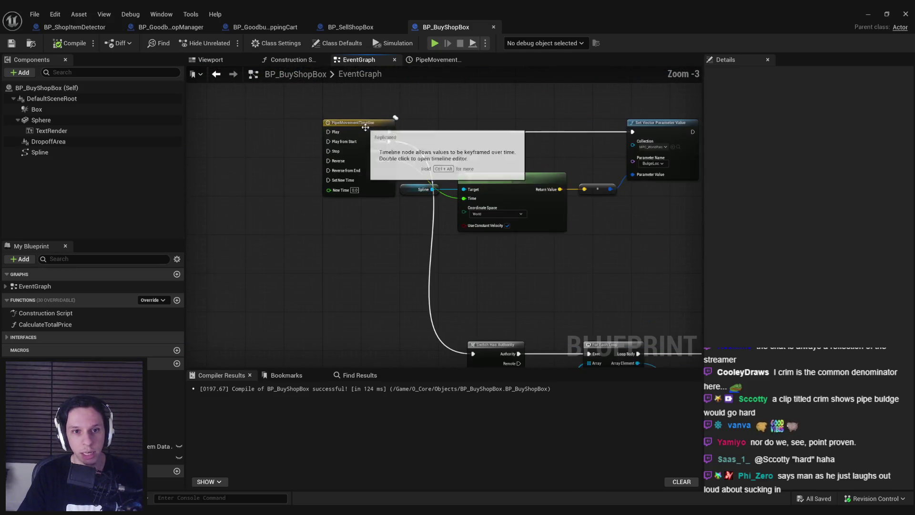
{"action": "scroll", "coordinate": [419, 229], "scroll_direction": "down", "scroll_amount": 3}
{"action": "right_click", "coordinate": [517, 200]}
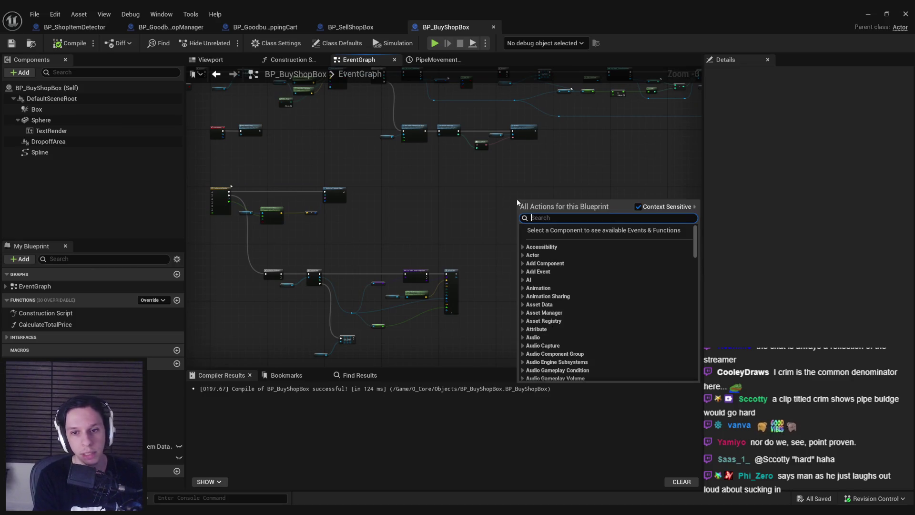
{"action": "type", "text": "add timeline"}
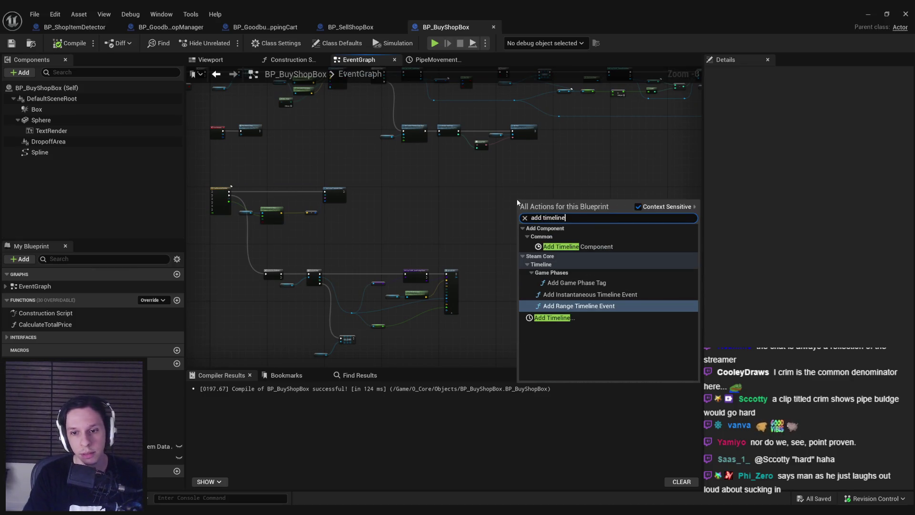
{"action": "key", "text": "Down"}
{"action": "key", "text": "Return"}
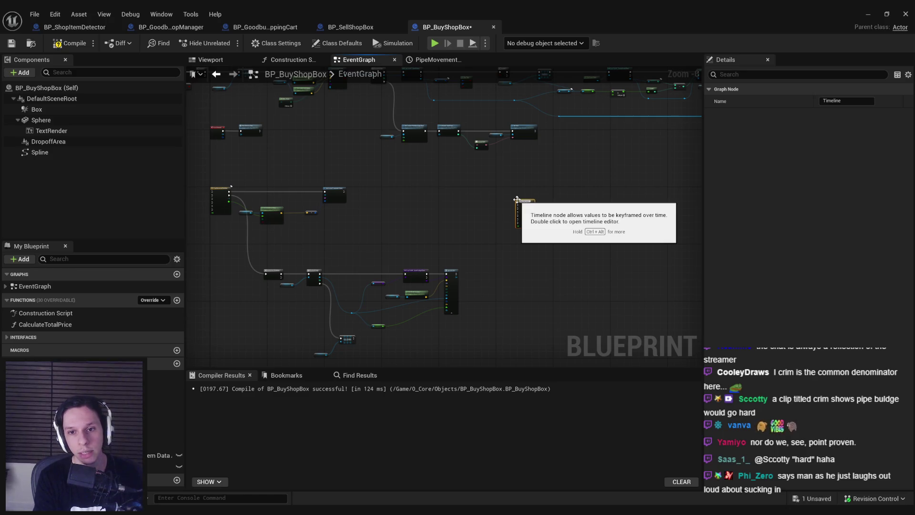
{"action": "key", "text": "Return"}
{"action": "scroll", "coordinate": [517, 200], "scroll_direction": "up", "scroll_amount": 5}
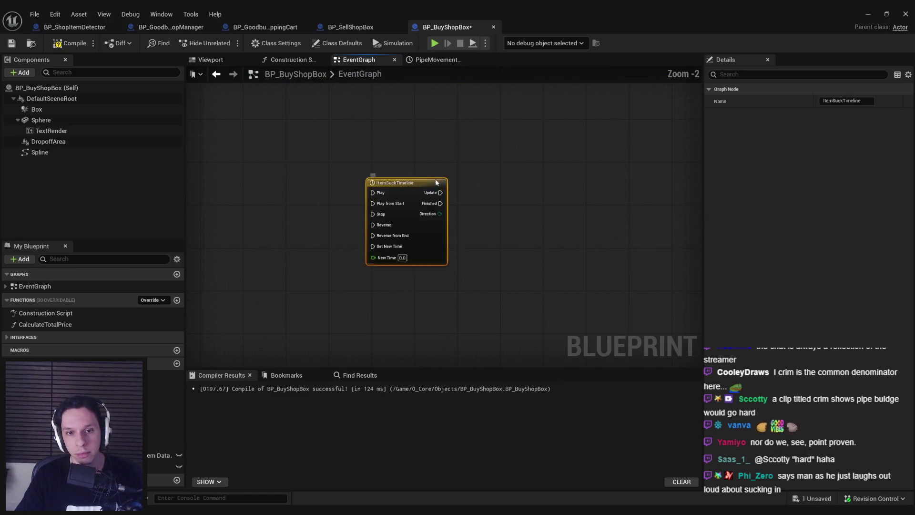
{"action": "double_click", "coordinate": [436, 182]}
{"action": "key", "text": "ctrl+a"}
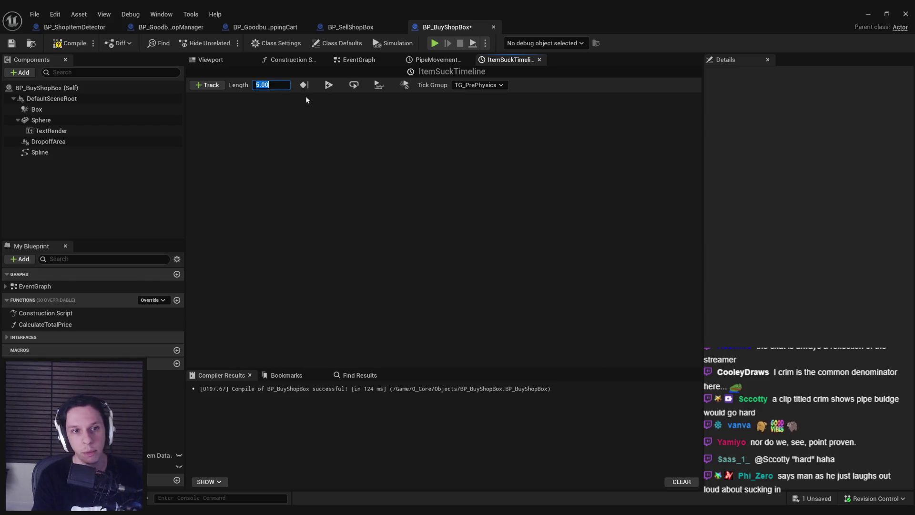
Set the timeline length to 0.75 and add a float track named Track.
{"action": "type", "text": "0.75"}
{"action": "key", "text": "Return"}
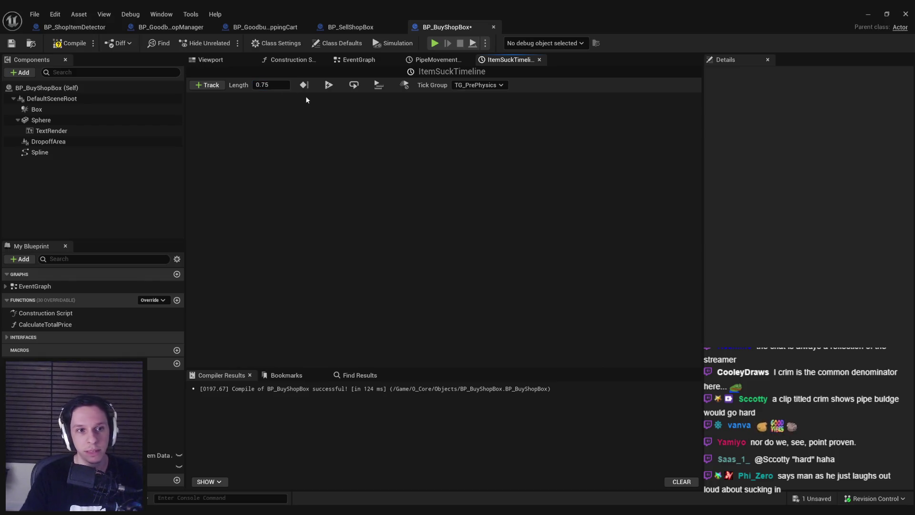
{"action": "left_click", "coordinate": [215, 86]}
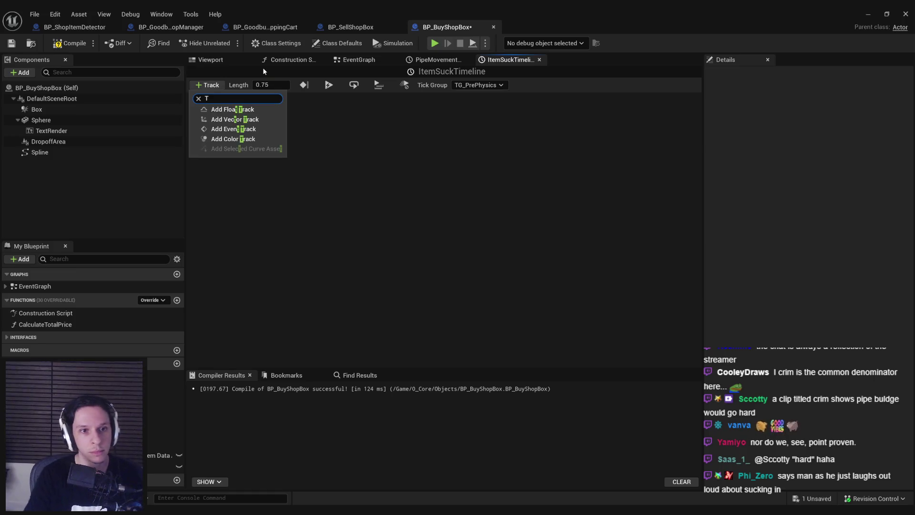
{"action": "left_click", "coordinate": [233, 109]}
{"action": "type", "text": "Track"}
{"action": "key", "text": "Return"}
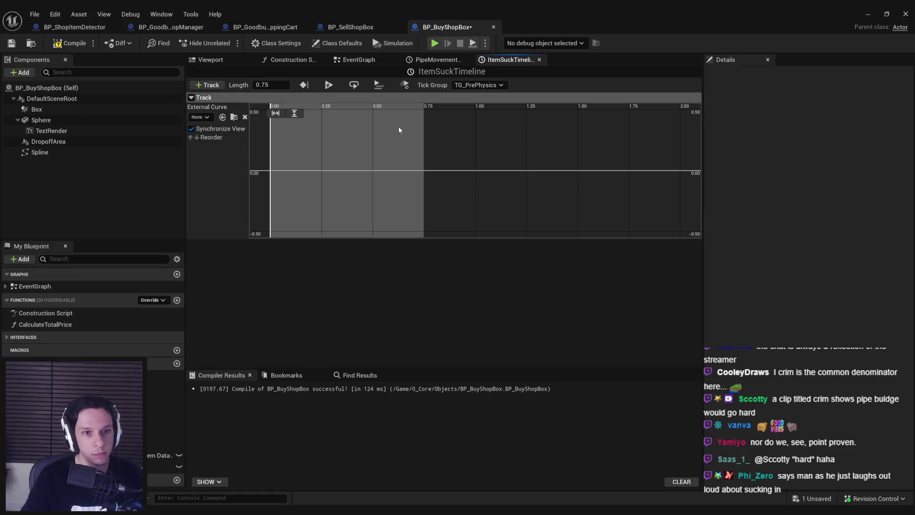
Add curve keys at (0, 0) and (0.75, 1) on Track.
{"action": "right_click", "coordinate": [319, 170]}
{"action": "left_click", "coordinate": [339, 189]}
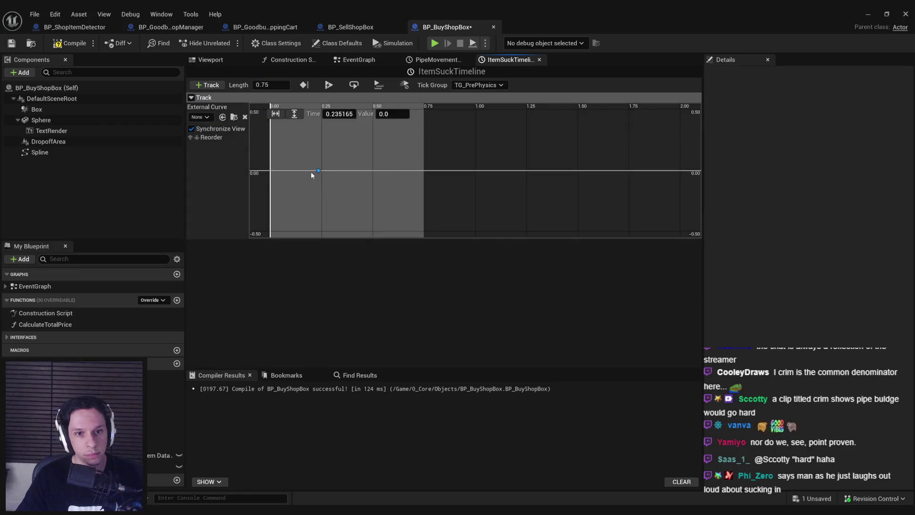
{"action": "left_click", "coordinate": [337, 113]}
{"action": "type", "text": "0"}
{"action": "key", "text": "Return"}
{"action": "right_click", "coordinate": [423, 180]}
{"action": "left_click", "coordinate": [465, 188]}
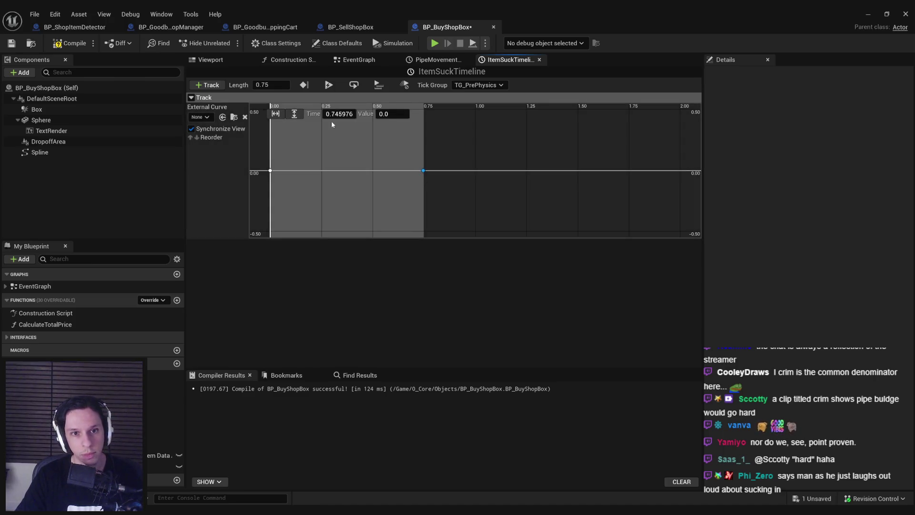
{"action": "left_click", "coordinate": [340, 114]}
{"action": "type", "text": "0"}
{"action": "type", "text": "1"}
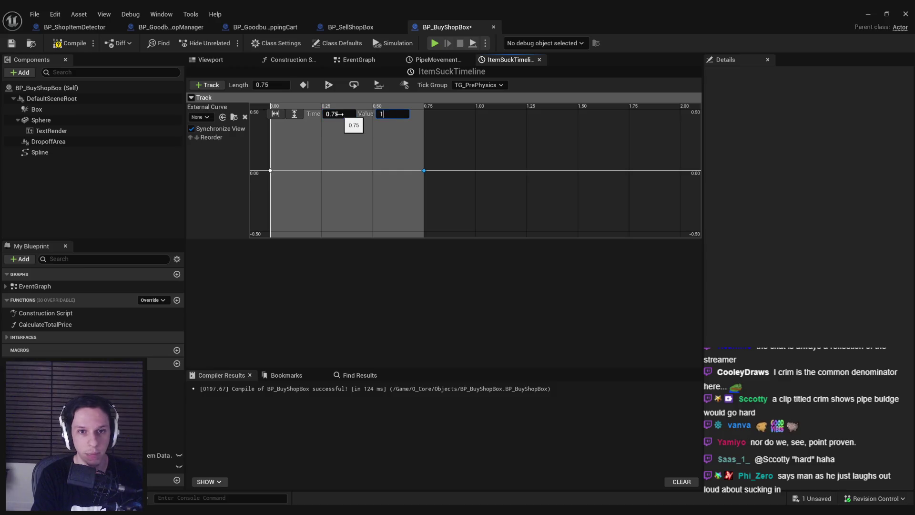
{"action": "key", "text": "Return"}
Make both keys Auto interpolated, steepen the start tangent, and save.
{"action": "left_click_drag", "start_coordinate": [345, 127], "coordinate": [582, 224]}
{"action": "right_click", "coordinate": [578, 144]}
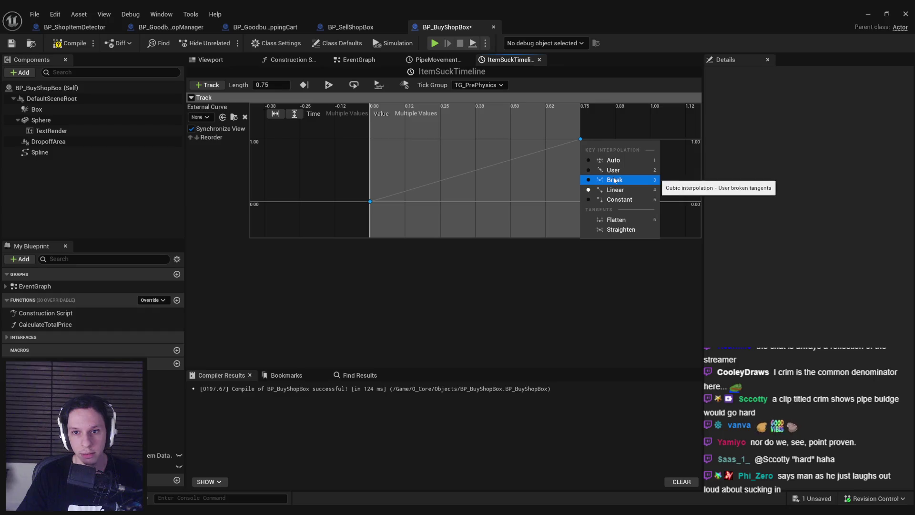
{"action": "left_click", "coordinate": [596, 180]}
{"action": "mouse_move", "coordinate": [343, 184]}
{"action": "left_mouse_down"}
{"action": "mouse_move", "coordinate": [397, 212]}
{"action": "mouse_move", "coordinate": [380, 177]}
{"action": "left_mouse_up"}
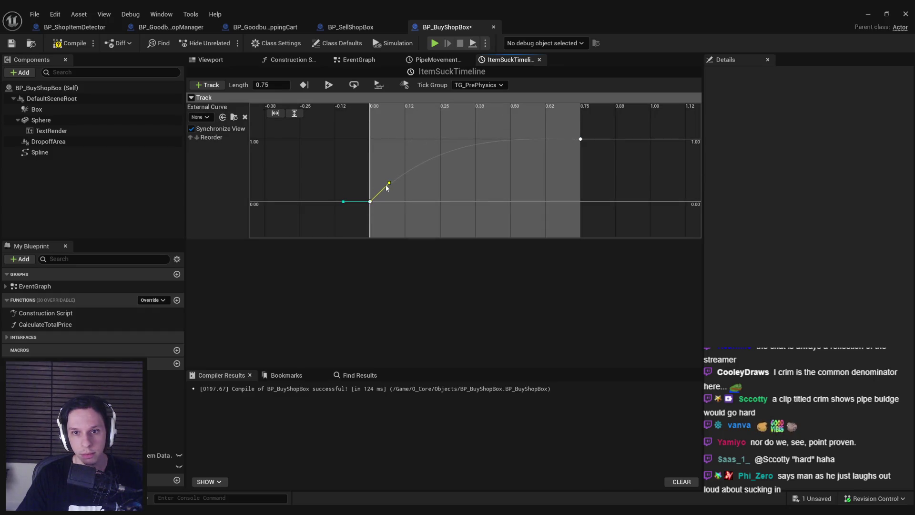
{"action": "left_click", "coordinate": [419, 188]}
{"action": "key", "text": "ctrl+s"}
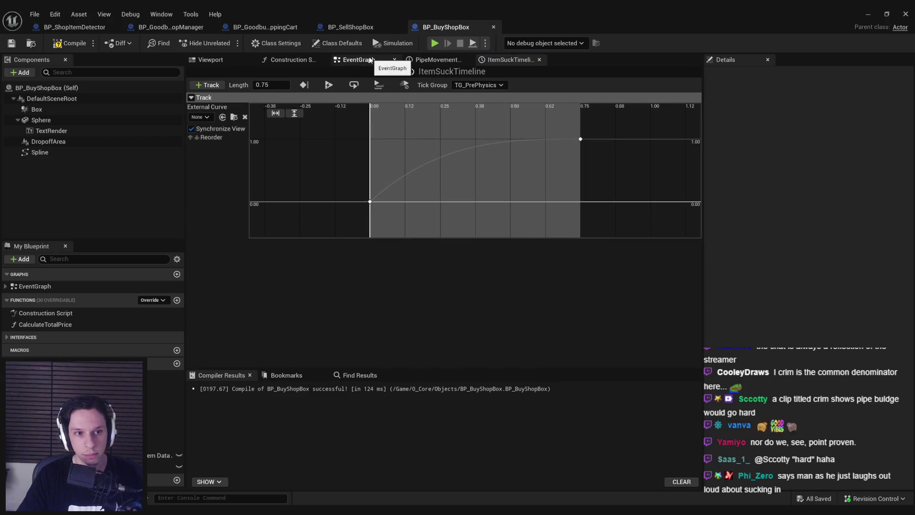
{"action": "left_click", "coordinate": [368, 59]}
Add a For Each Loop driven by ItemSuckTimeline's Update output.
{"action": "scroll", "coordinate": [409, 210], "scroll_direction": "up", "scroll_amount": 2}
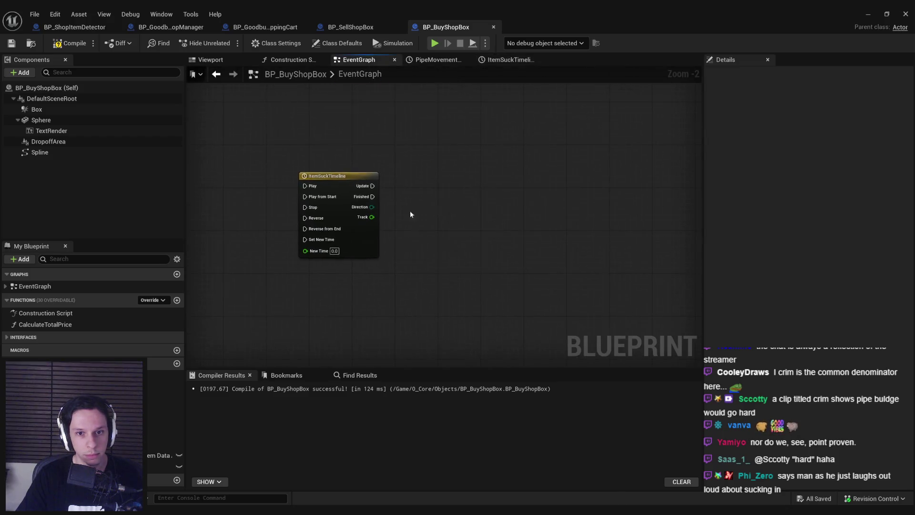
{"action": "left_click_drag", "start_coordinate": [366, 182], "coordinate": [462, 182]}
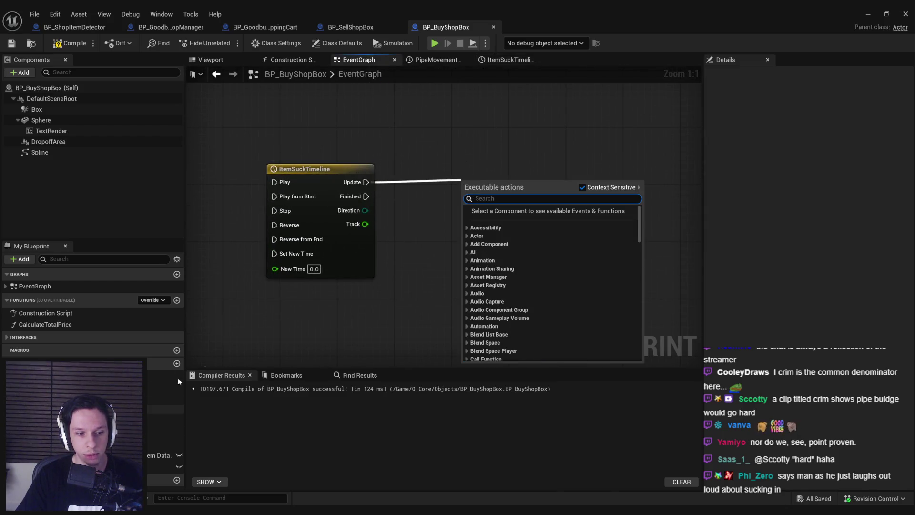
{"action": "type", "text": "for each"}
{"action": "key", "text": "Return"}
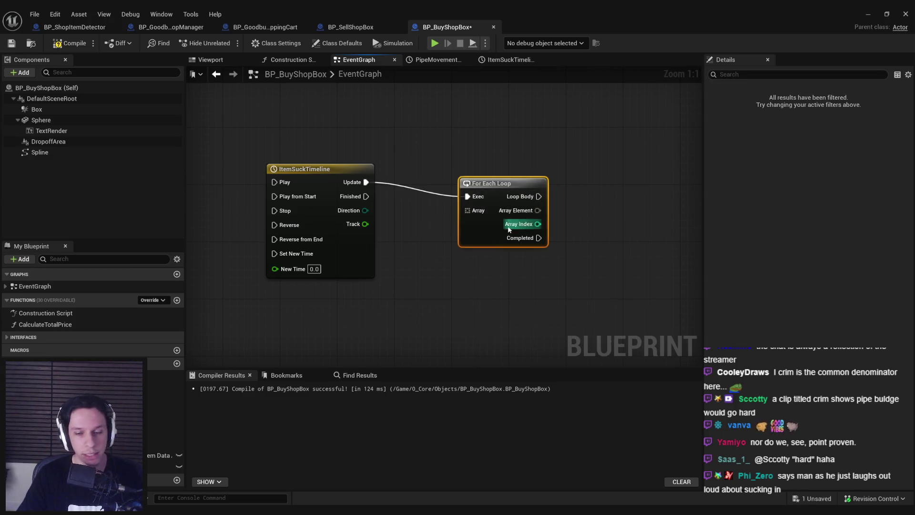
{"action": "left_click_drag", "start_coordinate": [495, 183], "coordinate": [517, 168]}
Plug an Items Sucked In getter into the loop's Array input.
{"action": "mouse_move", "coordinate": [160, 467]}
{"action": "left_mouse_down"}
{"action": "mouse_move", "coordinate": [416, 219]}
{"action": "mouse_move", "coordinate": [476, 213]}
{"action": "mouse_move", "coordinate": [495, 196]}
{"action": "left_mouse_up"}
{"action": "left_click", "coordinate": [438, 236]}
{"action": "left_click_drag", "start_coordinate": [431, 222], "coordinate": [423, 207]}
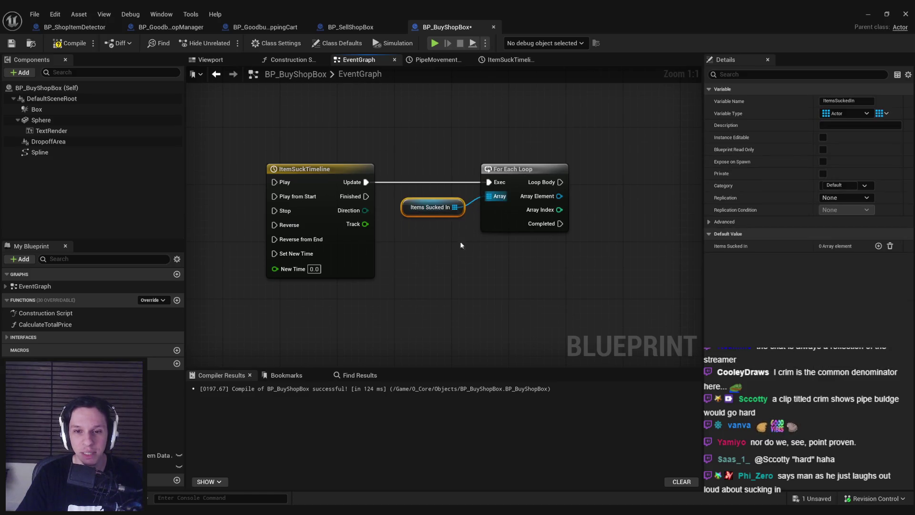
{"action": "left_click", "coordinate": [461, 243]}
{"action": "left_click_drag", "start_coordinate": [506, 216], "coordinate": [524, 216]}
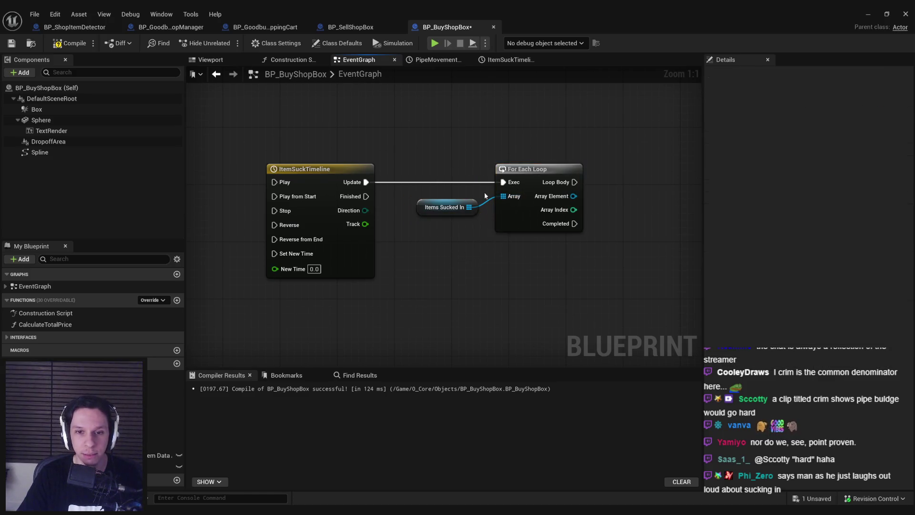
Move the Play from Start and Pipe Movement Timeline nodes to the right.
{"action": "scroll", "coordinate": [523, 216], "scroll_direction": "down", "scroll_amount": 4}
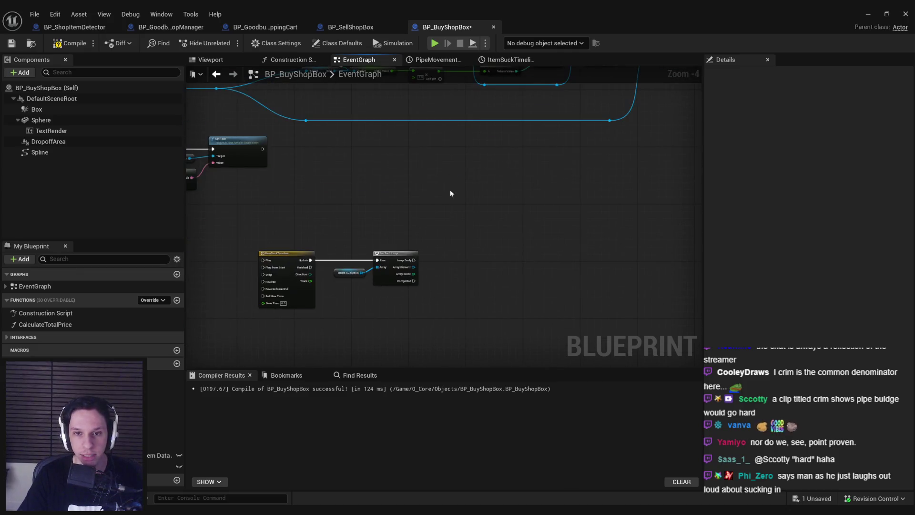
{"action": "scroll", "coordinate": [361, 239], "scroll_direction": "up", "scroll_amount": 4}
{"action": "scroll", "coordinate": [420, 203], "scroll_direction": "down", "scroll_amount": 4}
{"action": "scroll", "coordinate": [462, 242], "scroll_direction": "up", "scroll_amount": 4}
{"action": "scroll", "coordinate": [462, 241], "scroll_direction": "down", "scroll_amount": 4}
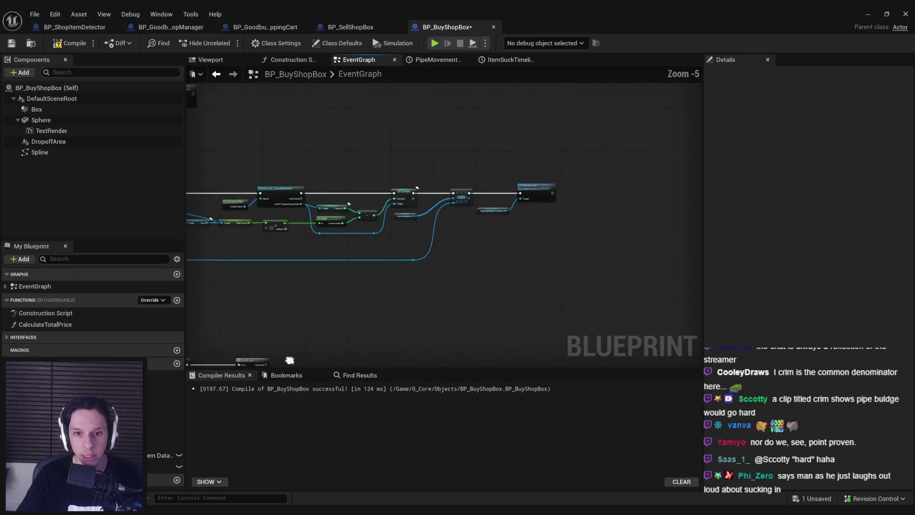
{"action": "scroll", "coordinate": [467, 219], "scroll_direction": "up", "scroll_amount": 2}
{"action": "mouse_move", "coordinate": [667, 238]}
{"action": "left_mouse_down"}
{"action": "mouse_move", "coordinate": [547, 158]}
{"action": "mouse_move", "coordinate": [463, 179]}
{"action": "mouse_move", "coordinate": [624, 181]}
{"action": "left_mouse_up"}
{"action": "scroll", "coordinate": [463, 180], "scroll_direction": "up", "scroll_amount": 2}
{"action": "left_click", "coordinate": [414, 236]}
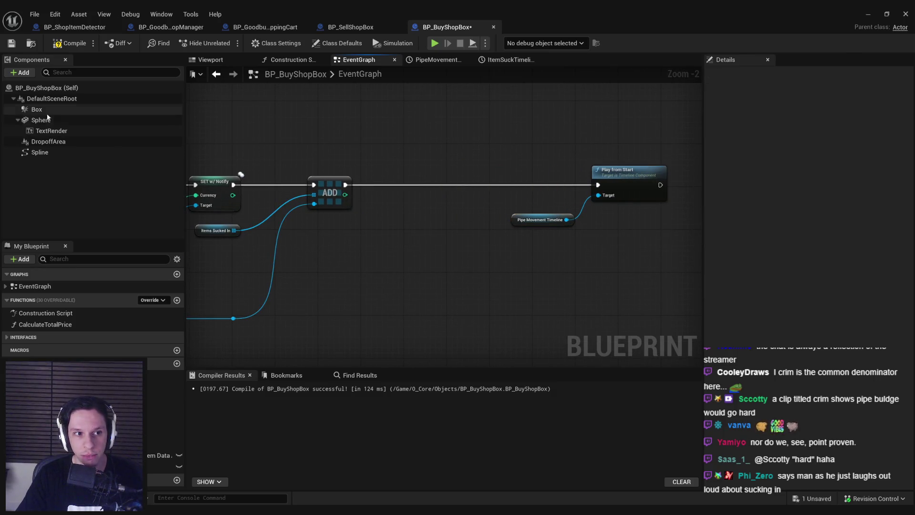
Add Set Simulate Physics targeting the item's Static Mesh, executing before Play from Start.
{"action": "scroll", "coordinate": [347, 248], "scroll_direction": "up", "scroll_amount": 1}
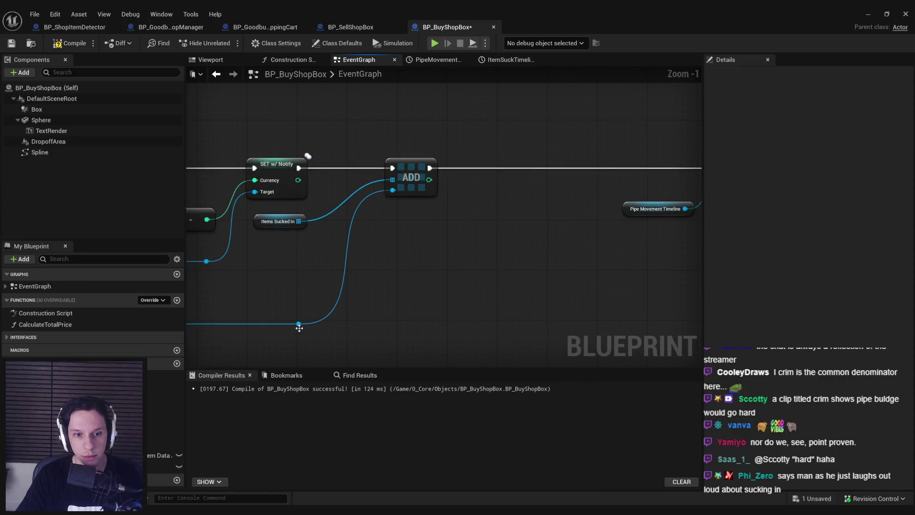
{"action": "left_click_drag", "start_coordinate": [298, 324], "coordinate": [462, 233]}
{"action": "type", "text": "set physi"}
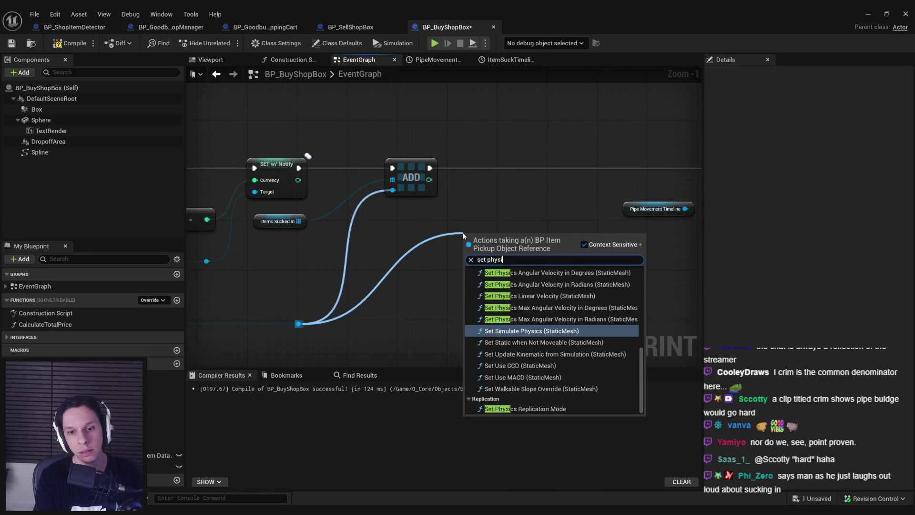
{"action": "type", "text": "cs"}
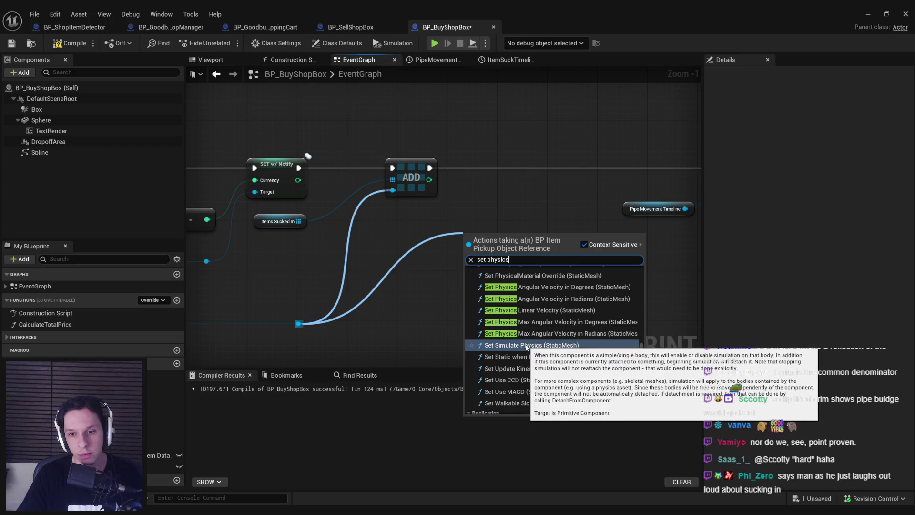
{"action": "left_click", "coordinate": [526, 345]}
{"action": "mouse_move", "coordinate": [499, 254]}
{"action": "left_mouse_down"}
{"action": "mouse_move", "coordinate": [530, 171]}
{"action": "mouse_move", "coordinate": [525, 181]}
{"action": "mouse_move", "coordinate": [444, 170]}
{"action": "mouse_move", "coordinate": [412, 223]}
{"action": "left_mouse_up"}
{"action": "left_click", "coordinate": [411, 229]}
{"action": "mouse_move", "coordinate": [561, 177]}
{"action": "left_mouse_down"}
{"action": "mouse_move", "coordinate": [679, 184]}
{"action": "mouse_move", "coordinate": [639, 180]}
{"action": "left_mouse_up"}
{"action": "scroll", "coordinate": [395, 299], "scroll_direction": "down", "scroll_amount": 3}
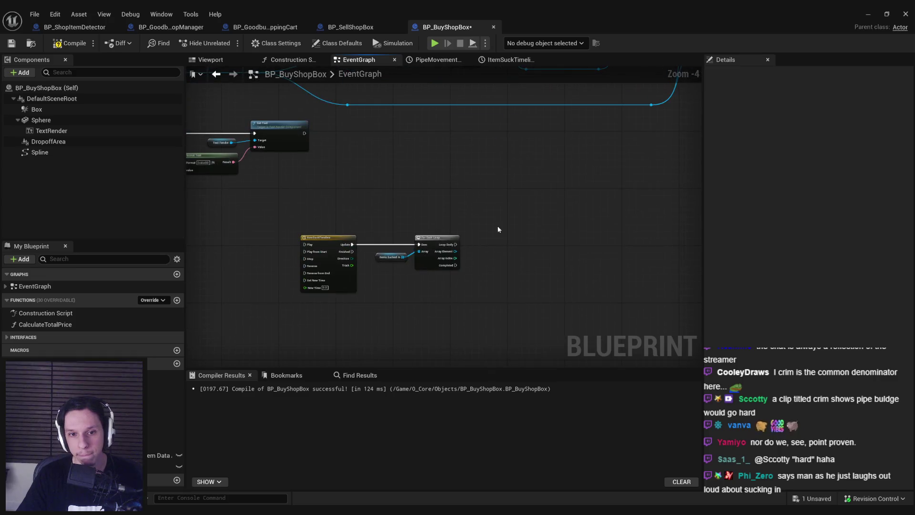
{"action": "scroll", "coordinate": [431, 259], "scroll_direction": "up", "scroll_amount": 3}
{"action": "double_click", "coordinate": [251, 239]}
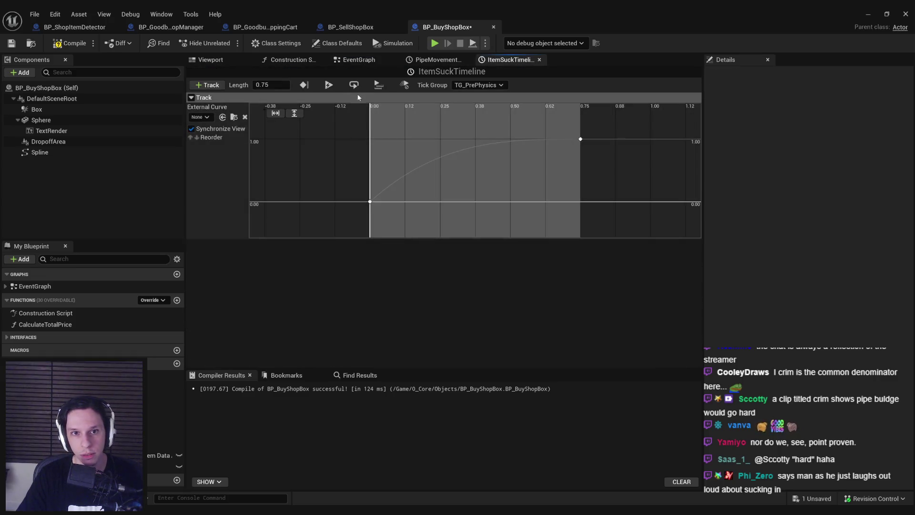
Add a Set Actor Location node targeting the loop's Array Element.
{"action": "left_click", "coordinate": [380, 59]}
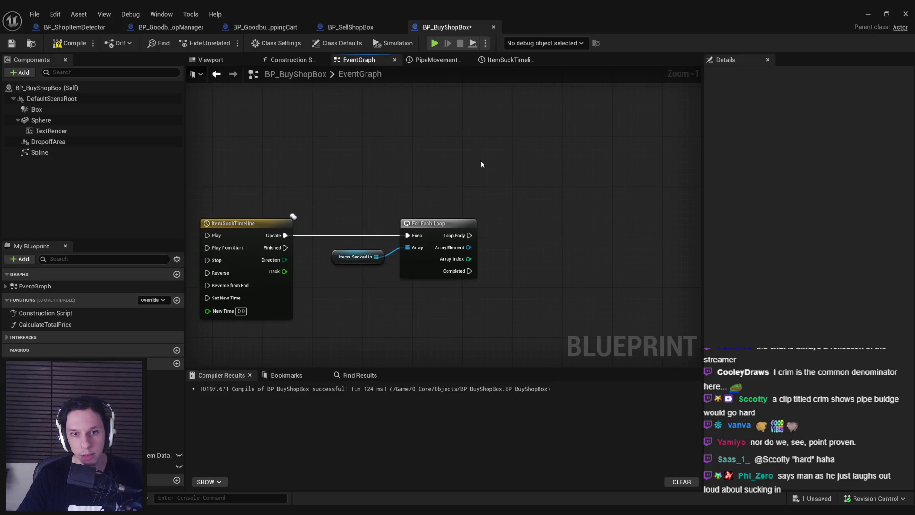
{"action": "scroll", "coordinate": [478, 194], "scroll_direction": "down", "scroll_amount": 1}
{"action": "left_click_drag", "start_coordinate": [461, 215], "coordinate": [497, 219]}
{"action": "type", "text": "set actor loc"}
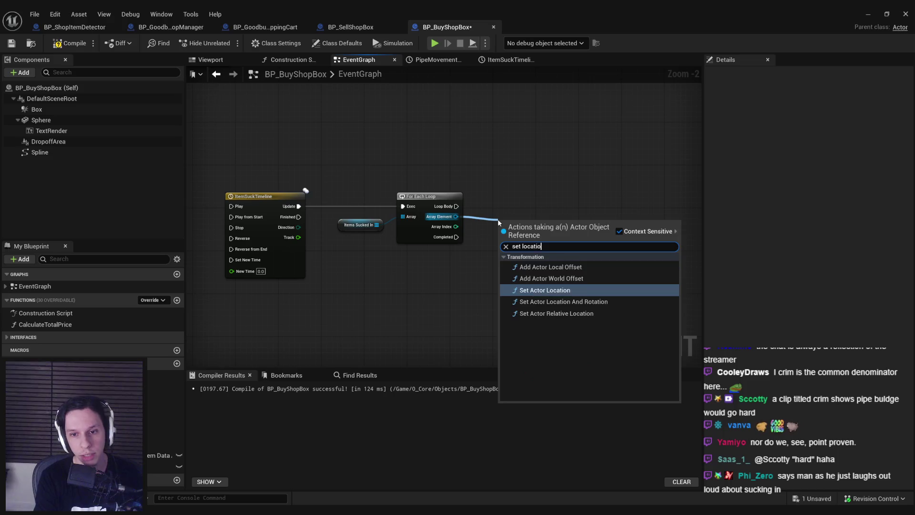
{"action": "left_click", "coordinate": [544, 280]}
{"action": "left_click_drag", "start_coordinate": [545, 279], "coordinate": [625, 248]}
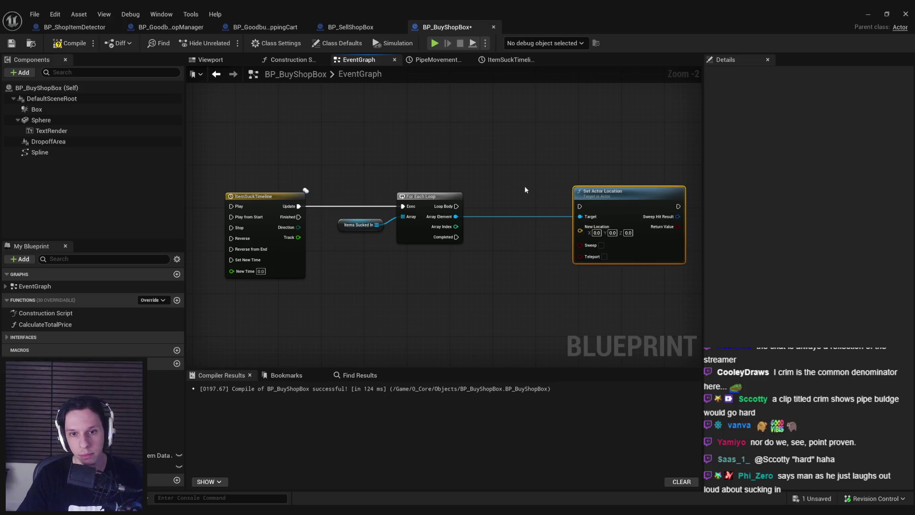
Compile and save BP_BuyShopBox.
{"action": "left_click", "coordinate": [70, 43]}
{"action": "left_click", "coordinate": [11, 44]}
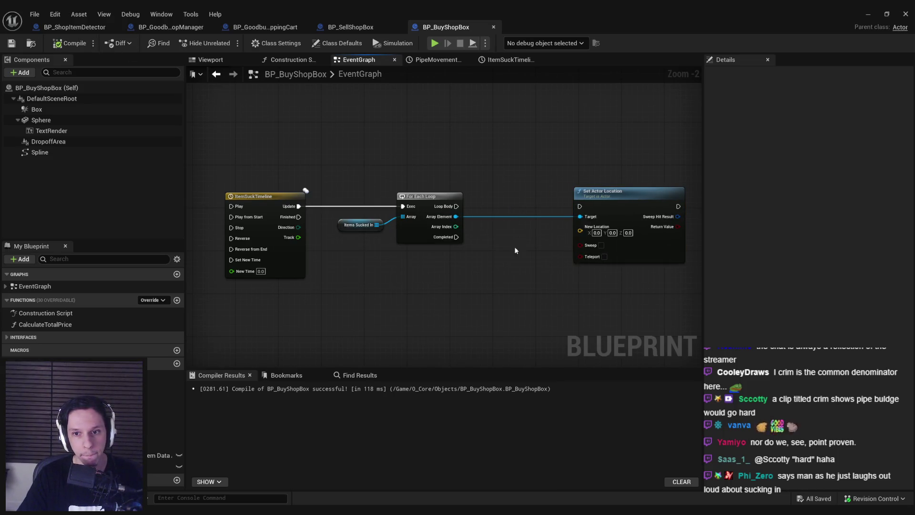
{"action": "scroll", "coordinate": [663, 153], "scroll_direction": "down", "scroll_amount": 3}
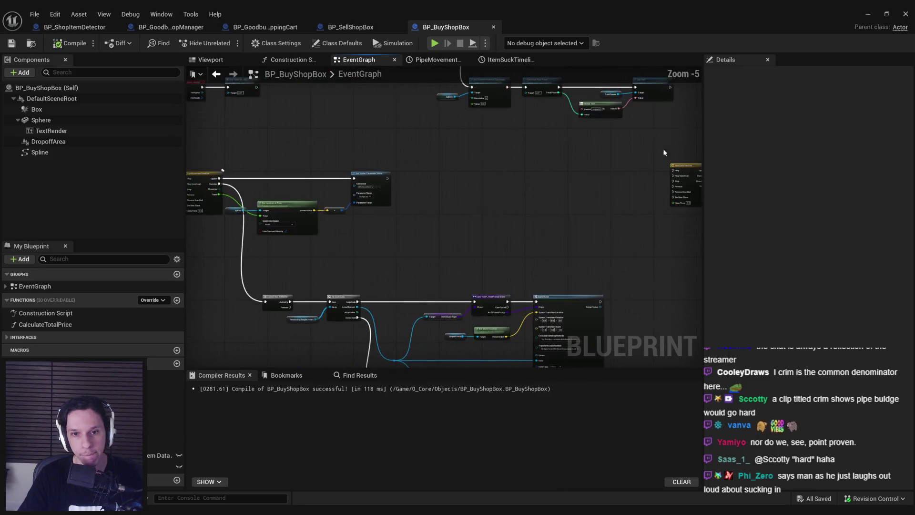
{"action": "scroll", "coordinate": [363, 194], "scroll_direction": "up", "scroll_amount": 3}
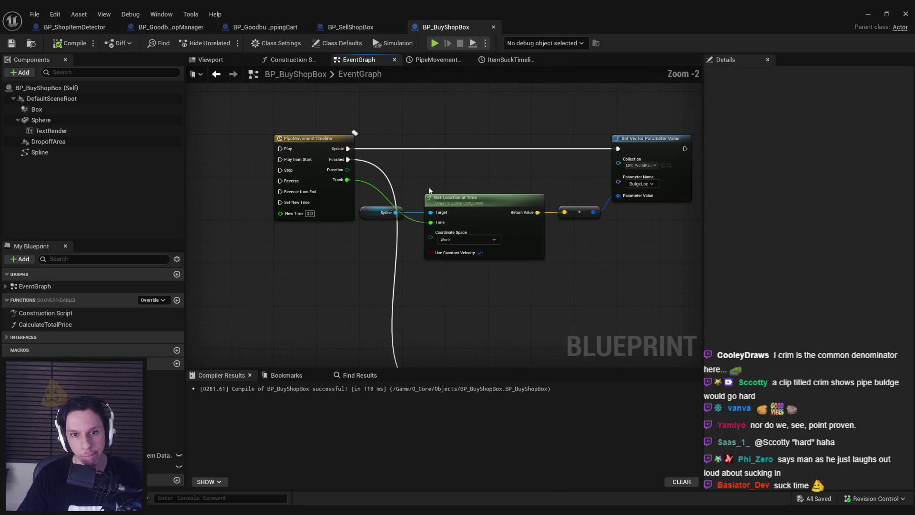
{"action": "scroll", "coordinate": [463, 187], "scroll_direction": "down", "scroll_amount": 3}
{"action": "scroll", "coordinate": [507, 195], "scroll_direction": "up", "scroll_amount": 3}
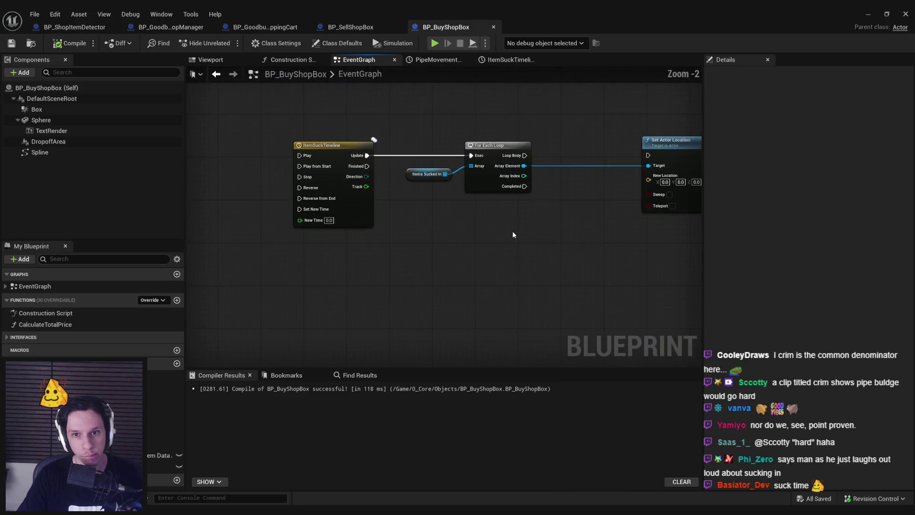
{"action": "scroll", "coordinate": [507, 195], "scroll_direction": "up", "scroll_amount": 2}
{"action": "left_click", "coordinate": [210, 59]}
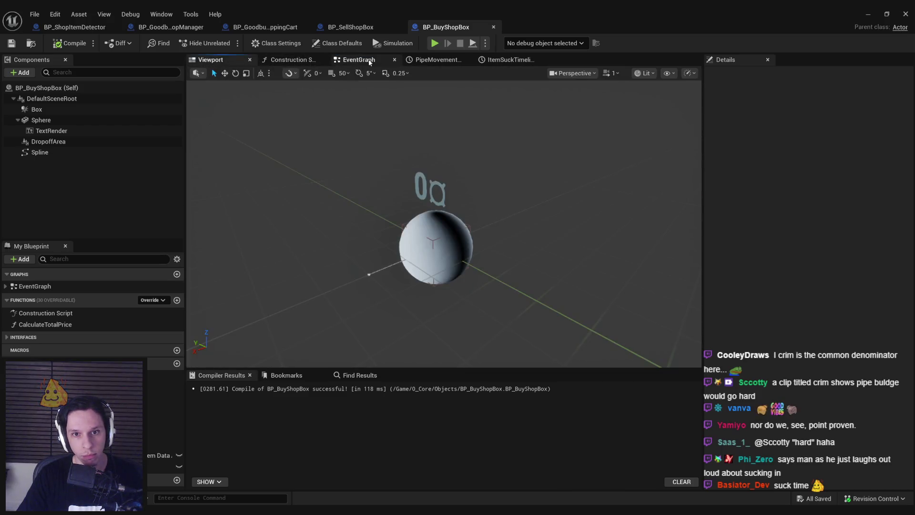
{"action": "left_click", "coordinate": [358, 60]}
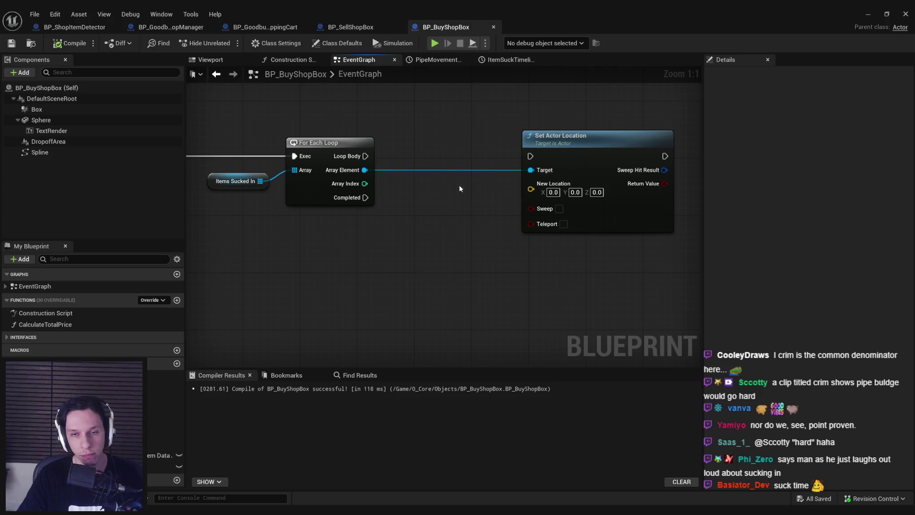
{"action": "left_click", "coordinate": [866, 14]}
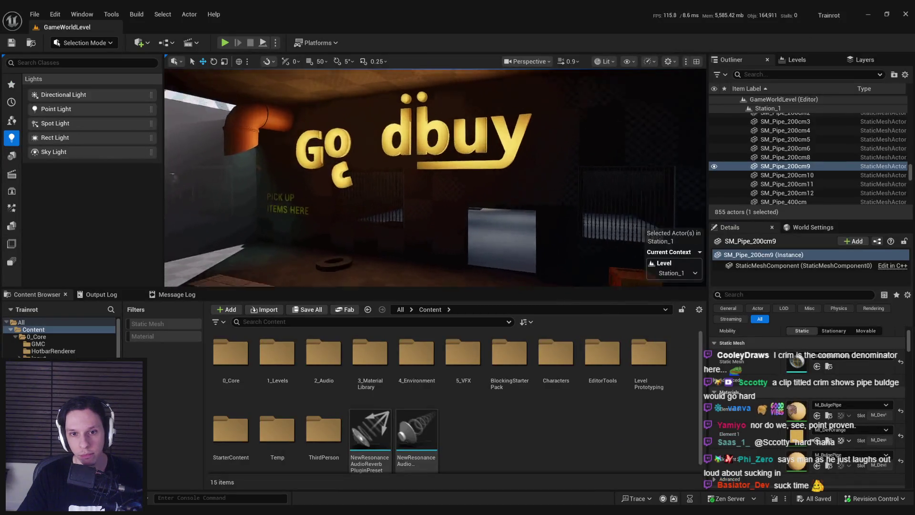
{"action": "scroll", "coordinate": [486, 195], "scroll_direction": "down", "scroll_amount": 2}
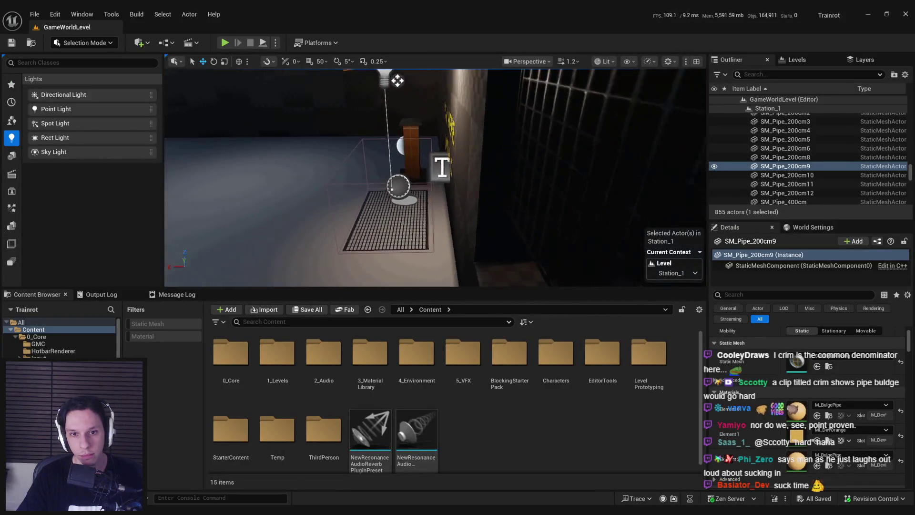
{"action": "left_click", "coordinate": [443, 228]}
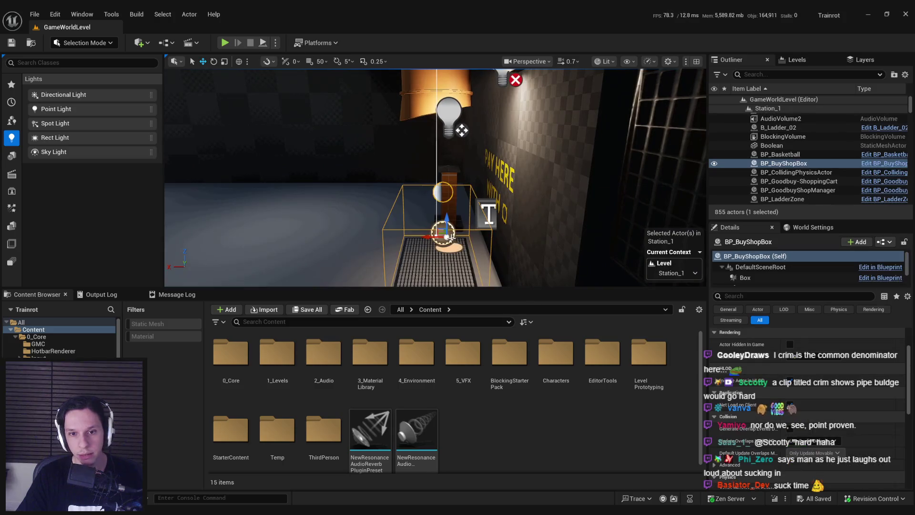
{"action": "left_click", "coordinate": [773, 267]}
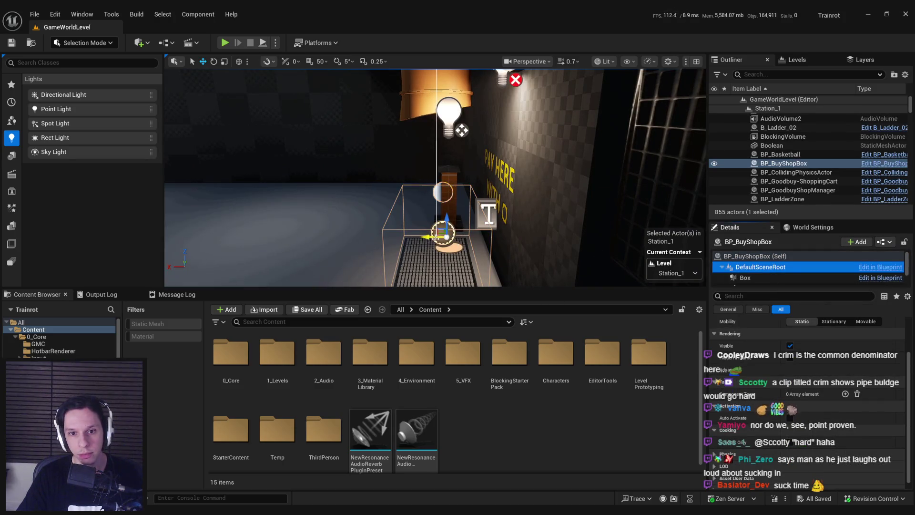
{"action": "left_click", "coordinate": [746, 278]}
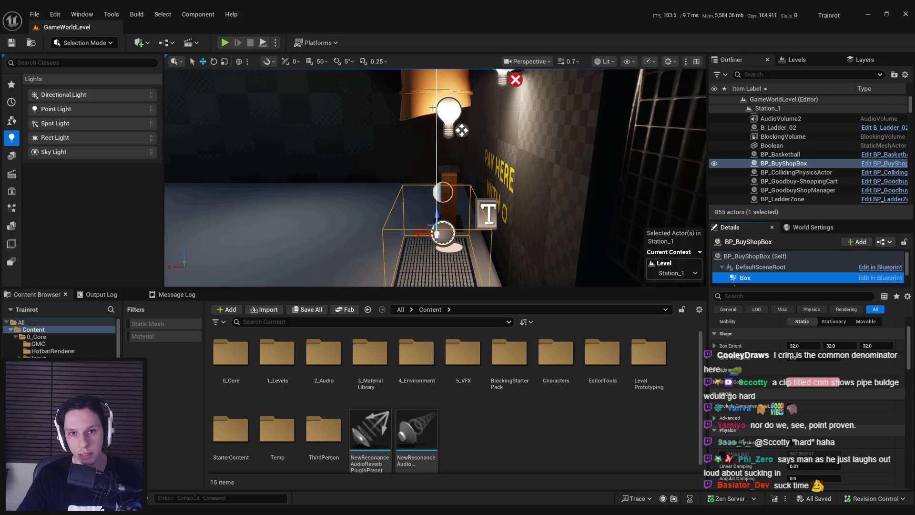
{"action": "key", "text": "ctrl+e"}
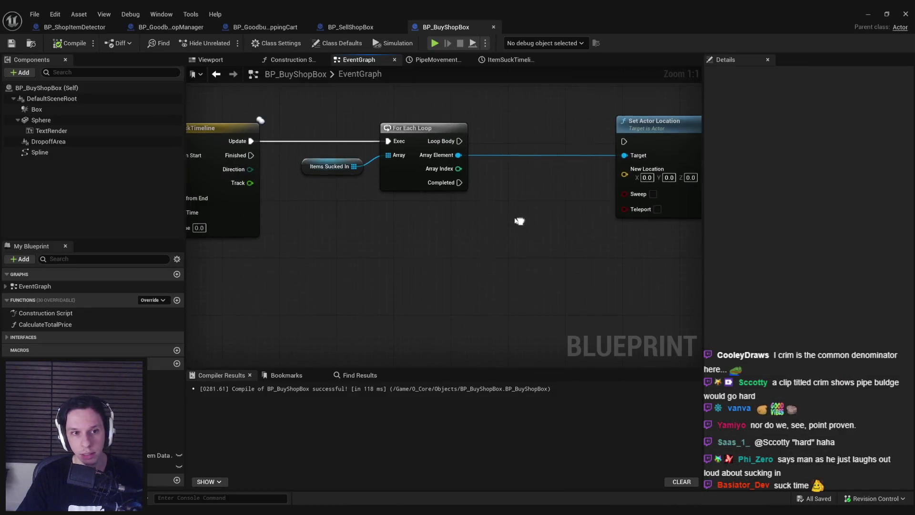
Get the Box's world location and add a vector offset of Z 200.
{"action": "mouse_move", "coordinate": [38, 109]}
{"action": "left_mouse_down"}
{"action": "mouse_move", "coordinate": [429, 251]}
{"action": "mouse_move", "coordinate": [459, 251]}
{"action": "left_mouse_up"}
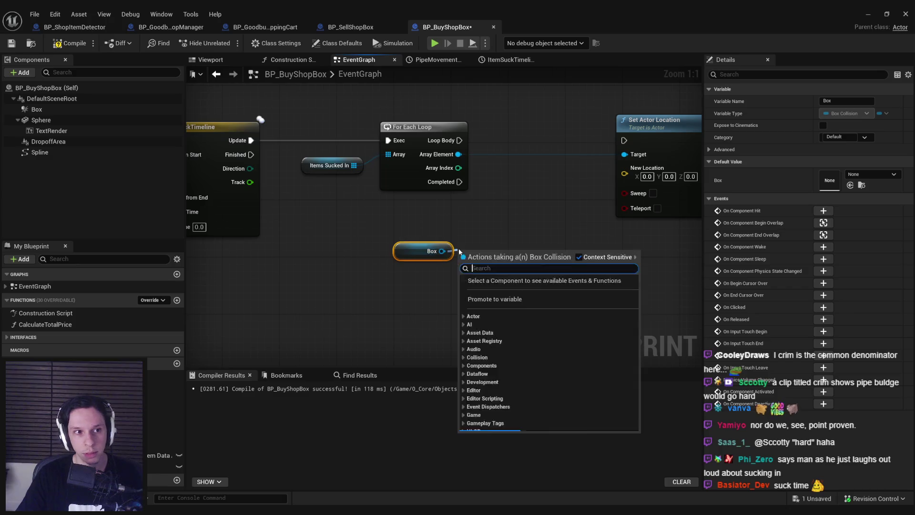
{"action": "type", "text": "set world location"}
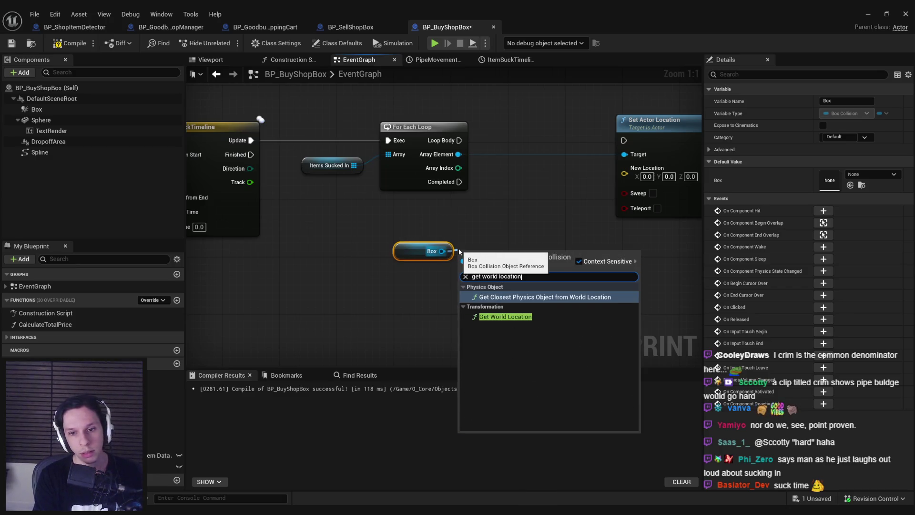
{"action": "key", "text": "Escape"}
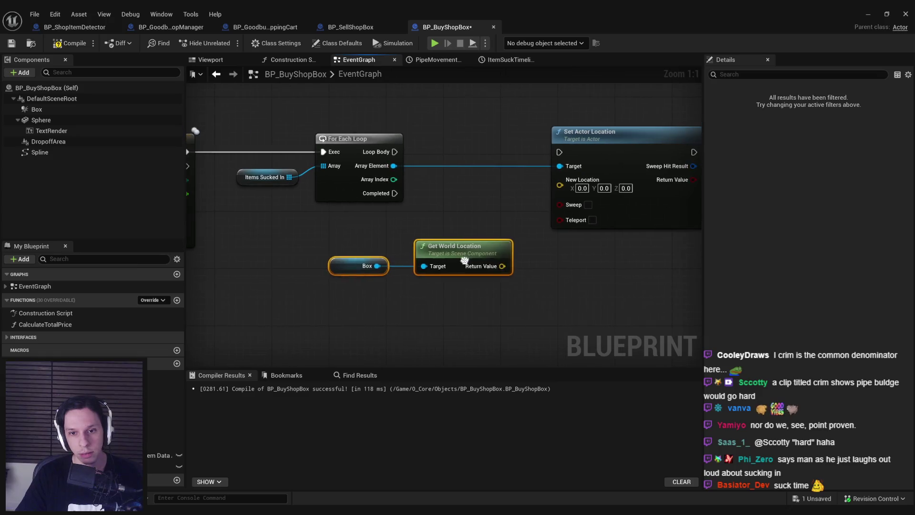
{"action": "mouse_move", "coordinate": [482, 270]}
{"action": "left_mouse_down"}
{"action": "mouse_move", "coordinate": [450, 296]}
{"action": "mouse_move", "coordinate": [528, 286]}
{"action": "left_mouse_up"}
{"action": "type", "text": "+"}
{"action": "left_click", "coordinate": [594, 321]}
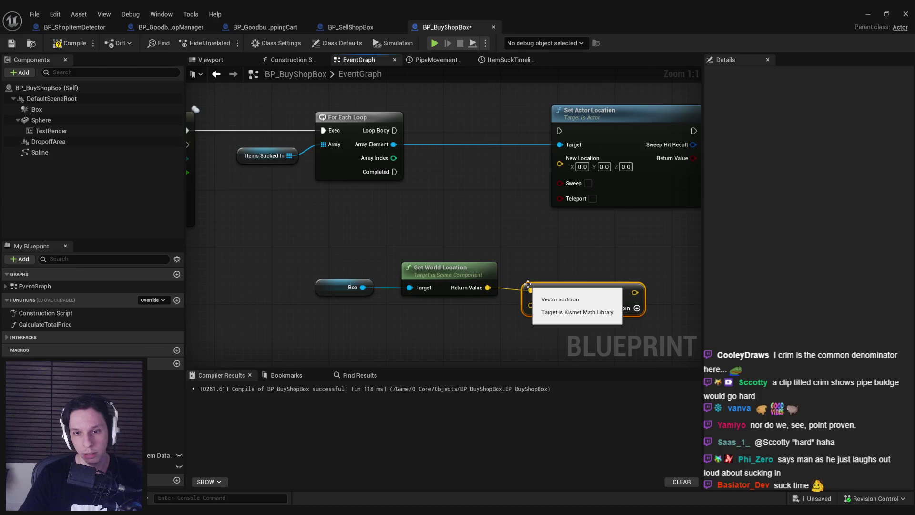
{"action": "left_click", "coordinate": [597, 305]}
{"action": "type", "text": "200"}
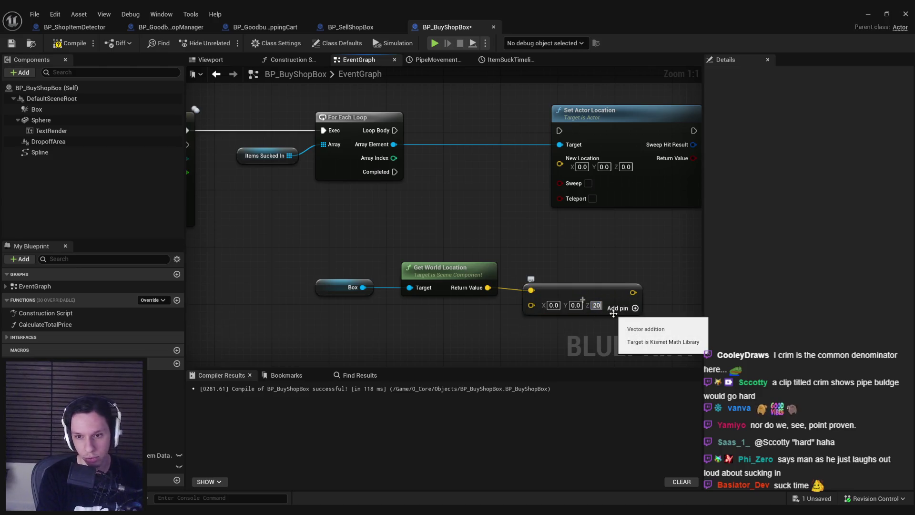
{"action": "left_click", "coordinate": [614, 313]}
Wire the loop's Loop Body into Set Actor Location's execution input.
{"action": "mouse_move", "coordinate": [613, 313]}
{"action": "left_mouse_down"}
{"action": "mouse_move", "coordinate": [586, 283]}
{"action": "mouse_move", "coordinate": [357, 246]}
{"action": "mouse_move", "coordinate": [430, 214]}
{"action": "left_mouse_up"}
{"action": "scroll", "coordinate": [431, 217], "scroll_direction": "down", "scroll_amount": 2}
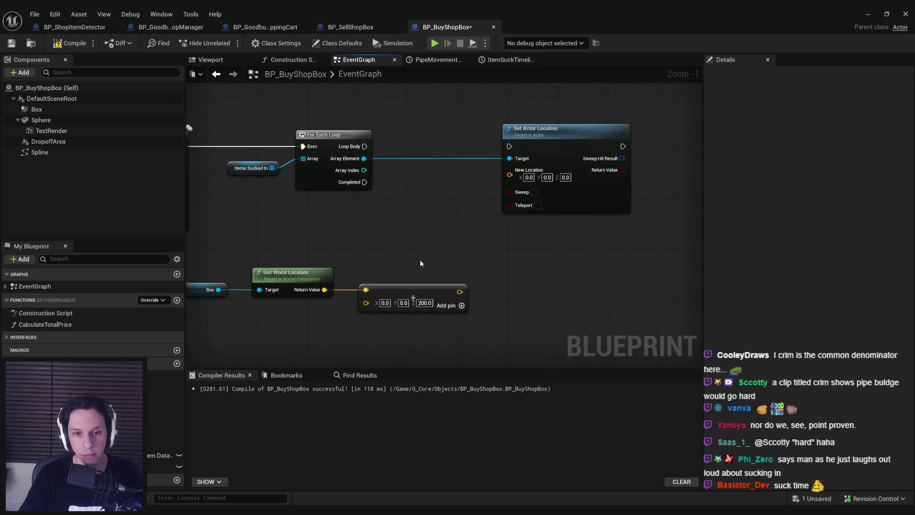
{"action": "mouse_move", "coordinate": [538, 139]}
{"action": "left_mouse_down"}
{"action": "mouse_move", "coordinate": [607, 138]}
{"action": "mouse_move", "coordinate": [364, 146]}
{"action": "left_mouse_up"}
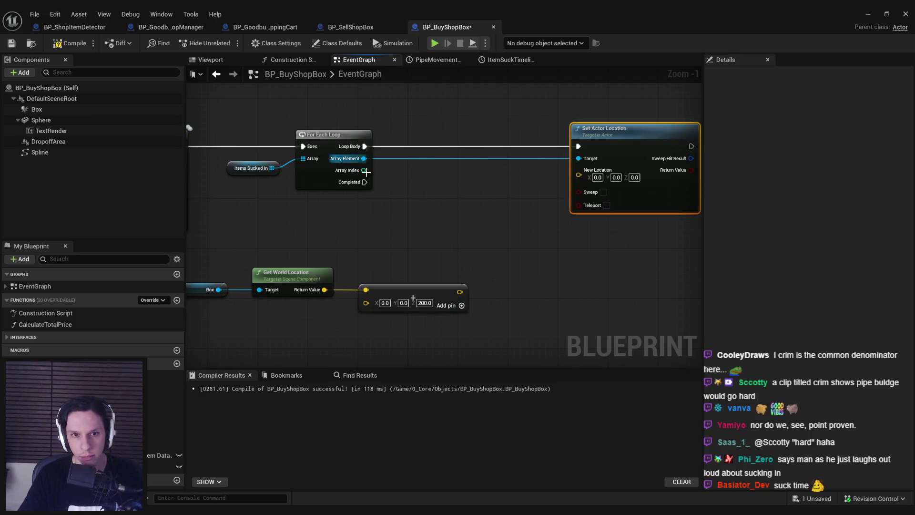
{"action": "mouse_move", "coordinate": [232, 186]}
{"action": "left_mouse_down"}
{"action": "mouse_move", "coordinate": [383, 182]}
{"action": "mouse_move", "coordinate": [438, 216]}
{"action": "left_mouse_up"}
Try a float Lerp on the Track output, then delete it.
{"action": "type", "text": "lerp"}
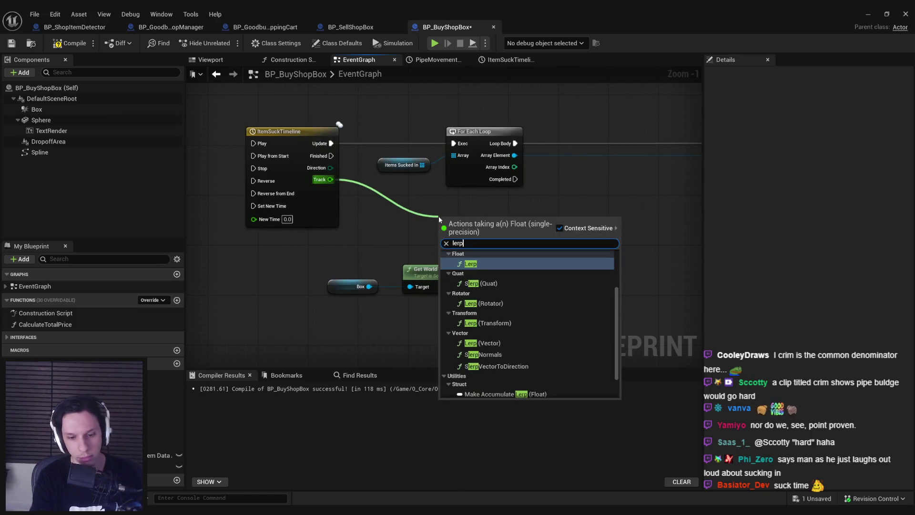
{"action": "left_click", "coordinate": [487, 308]}
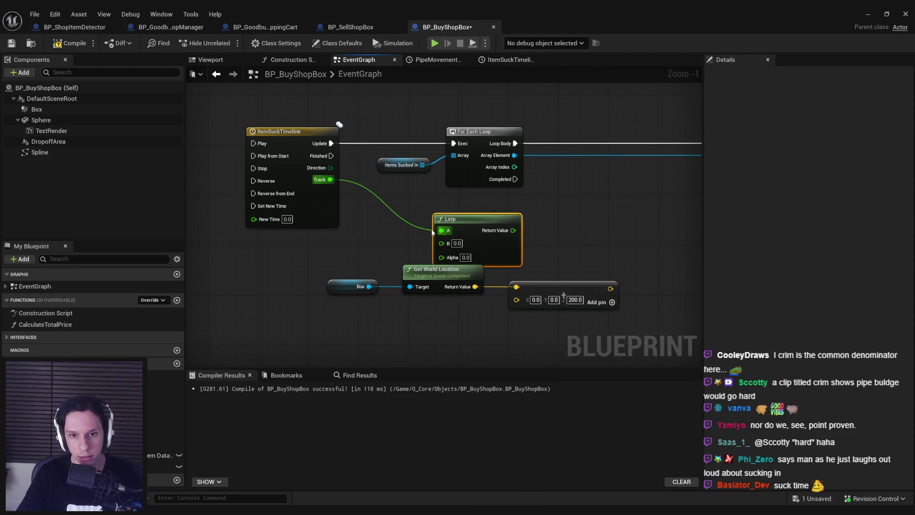
{"action": "left_click_drag", "start_coordinate": [441, 230], "coordinate": [441, 257]}
{"action": "left_click_drag", "start_coordinate": [547, 248], "coordinate": [443, 238]}
{"action": "left_click_drag", "start_coordinate": [389, 242], "coordinate": [564, 231]}
{"action": "key", "text": "Delete"}
Add a Vector Lerp with Alpha from Track, B from the raised Box point, output to New Location.
{"action": "mouse_move", "coordinate": [225, 169]}
{"action": "left_mouse_down"}
{"action": "mouse_move", "coordinate": [315, 196]}
{"action": "mouse_move", "coordinate": [524, 196]}
{"action": "left_mouse_up"}
{"action": "type", "text": "vlerp"}
{"action": "key", "text": "Return"}
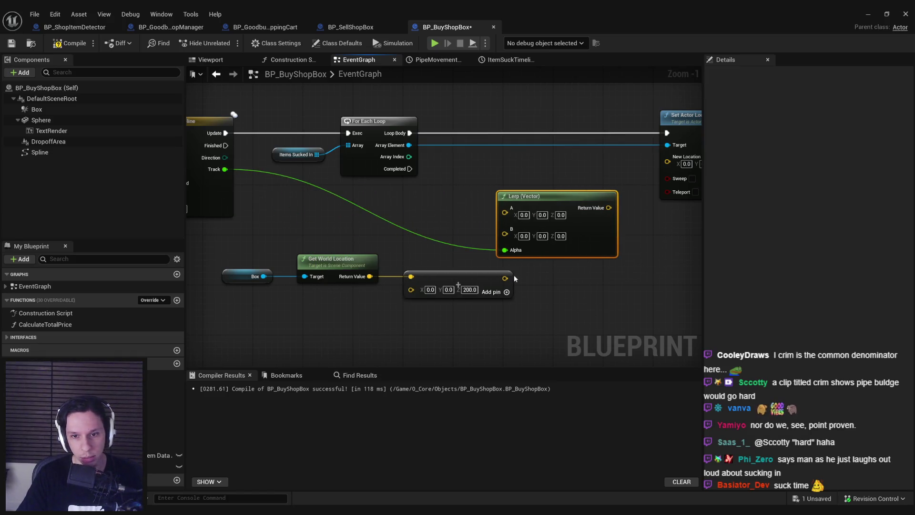
{"action": "left_click_drag", "start_coordinate": [505, 278], "coordinate": [504, 232]}
{"action": "left_click_drag", "start_coordinate": [524, 196], "coordinate": [549, 196]}
{"action": "left_click_drag", "start_coordinate": [633, 208], "coordinate": [667, 161]}
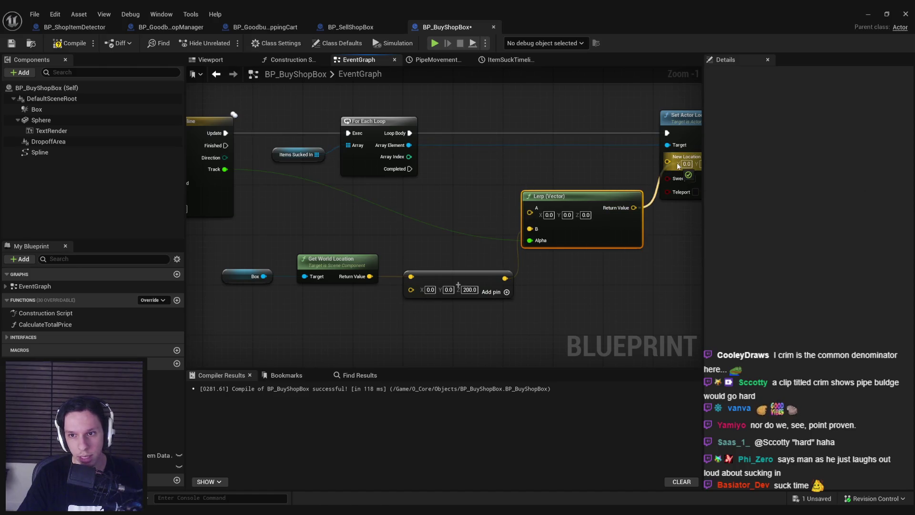
{"action": "left_click_drag", "start_coordinate": [566, 244], "coordinate": [571, 249]}
{"action": "mouse_move", "coordinate": [585, 157]}
{"action": "left_mouse_down"}
{"action": "mouse_move", "coordinate": [599, 210]}
{"action": "mouse_move", "coordinate": [594, 204]}
{"action": "mouse_move", "coordinate": [655, 277]}
{"action": "left_mouse_up"}
{"action": "left_click_drag", "start_coordinate": [506, 324], "coordinate": [578, 302]}
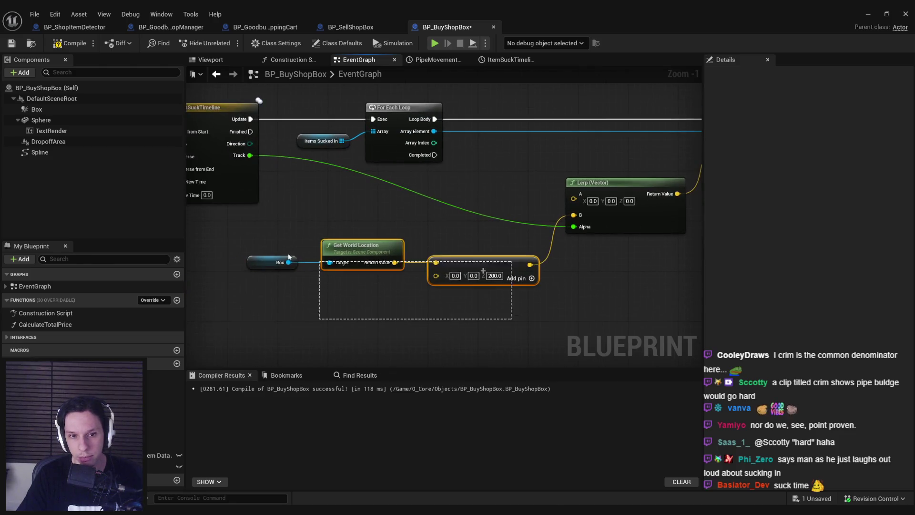
{"action": "left_click_drag", "start_coordinate": [476, 267], "coordinate": [452, 281]}
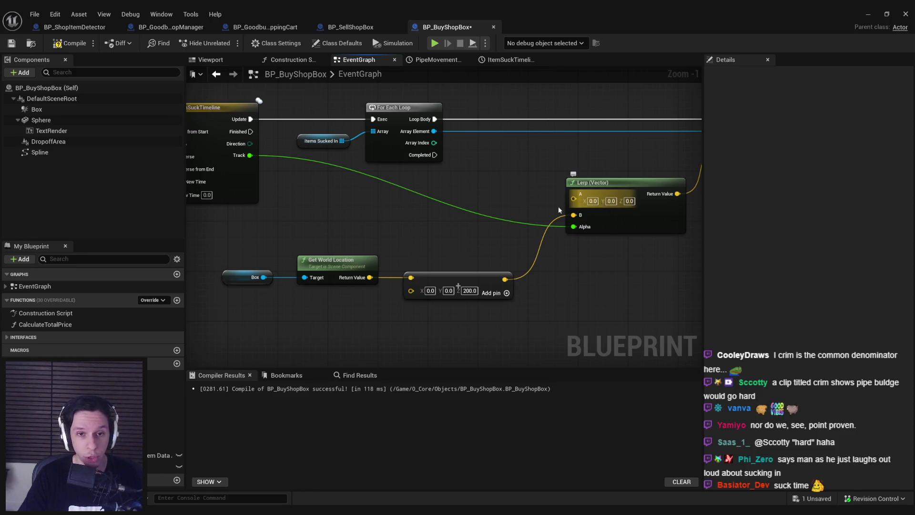
Reroute the Track wire and feed each item's Get Actor Location into Lerp A.
{"action": "double_click", "coordinate": [458, 209]}
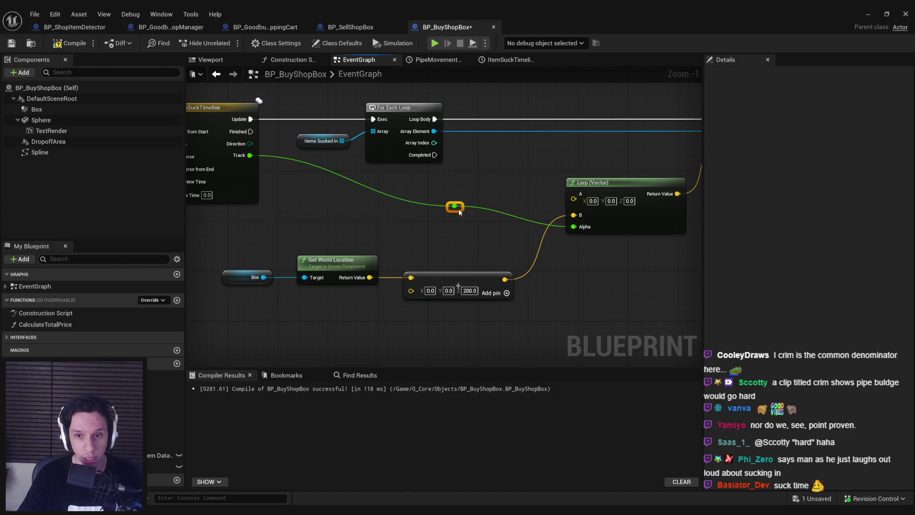
{"action": "left_click_drag", "start_coordinate": [458, 211], "coordinate": [333, 228]}
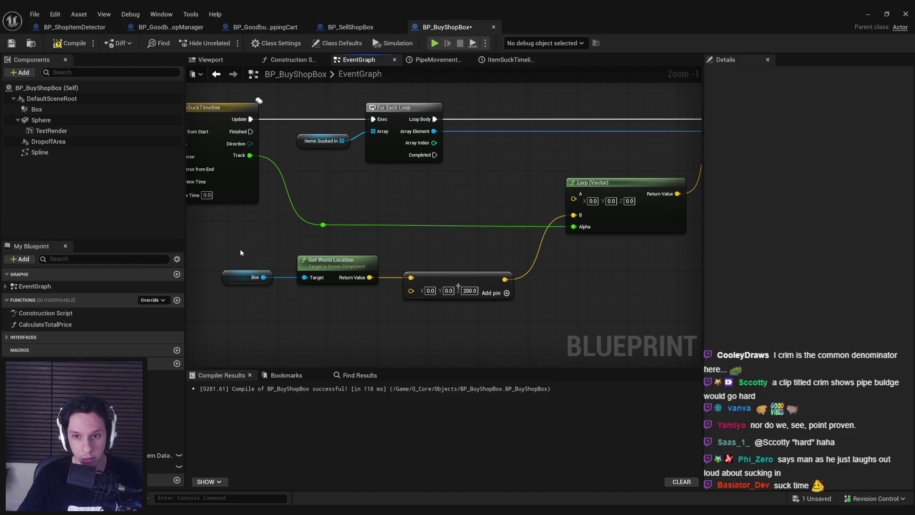
{"action": "left_click_drag", "start_coordinate": [476, 201], "coordinate": [421, 223]}
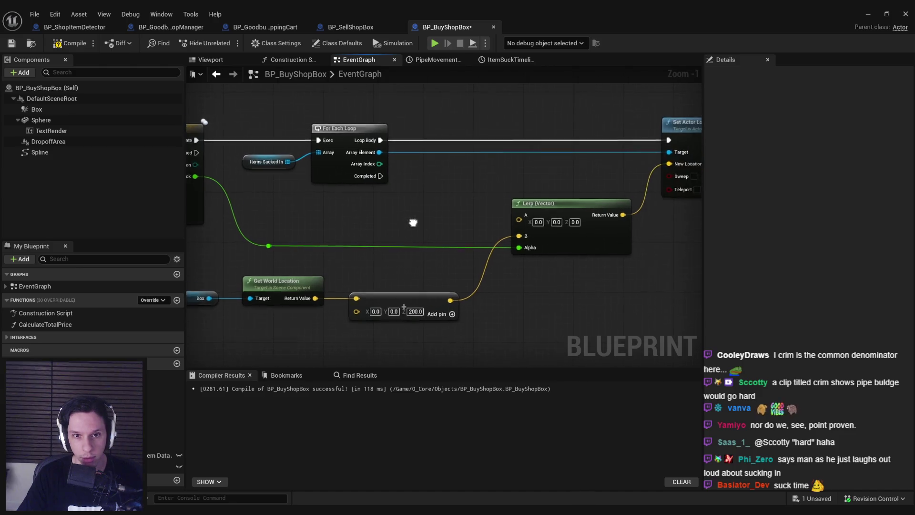
{"action": "left_click_drag", "start_coordinate": [378, 152], "coordinate": [404, 218]}
{"action": "type", "text": "get actor location"}
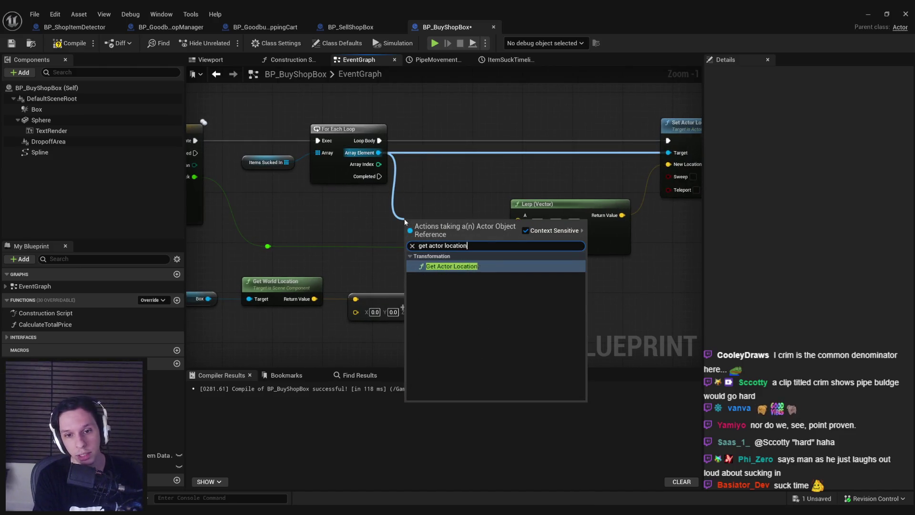
{"action": "key", "text": "Return"}
{"action": "mouse_move", "coordinate": [463, 230]}
{"action": "left_mouse_down"}
{"action": "mouse_move", "coordinate": [464, 209]}
{"action": "mouse_move", "coordinate": [518, 219]}
{"action": "mouse_move", "coordinate": [479, 209]}
{"action": "left_mouse_up"}
Straighten the Track wire into Alpha, then compile and save the Blueprint.
{"action": "left_click", "coordinate": [541, 232]}
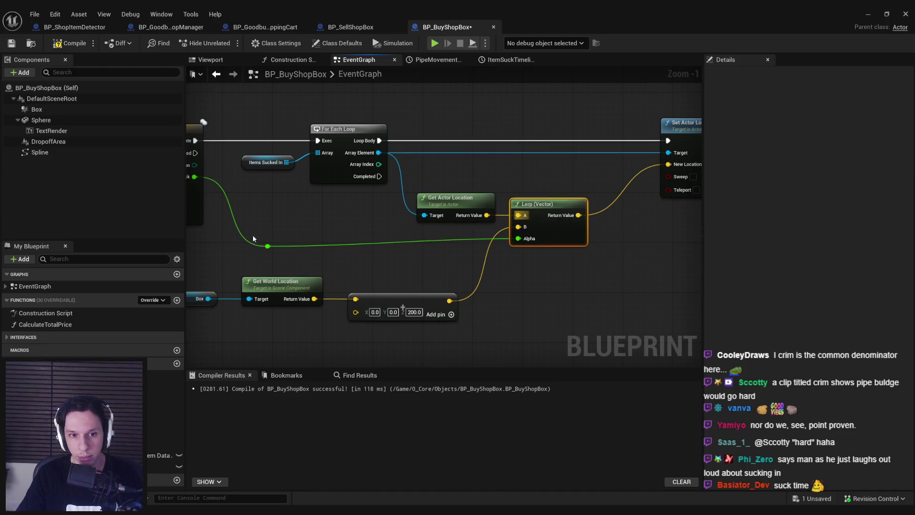
{"action": "left_click", "coordinate": [268, 246]}
{"action": "key", "text": "q"}
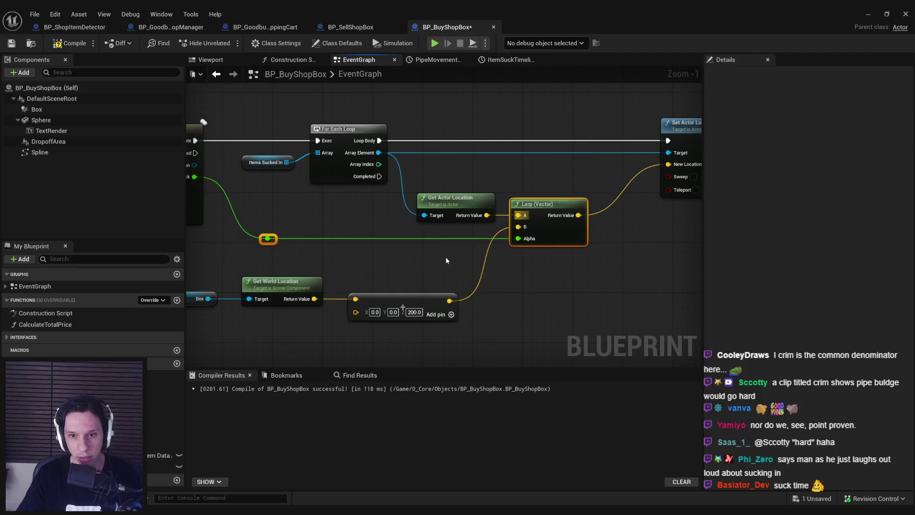
{"action": "left_click", "coordinate": [479, 232]}
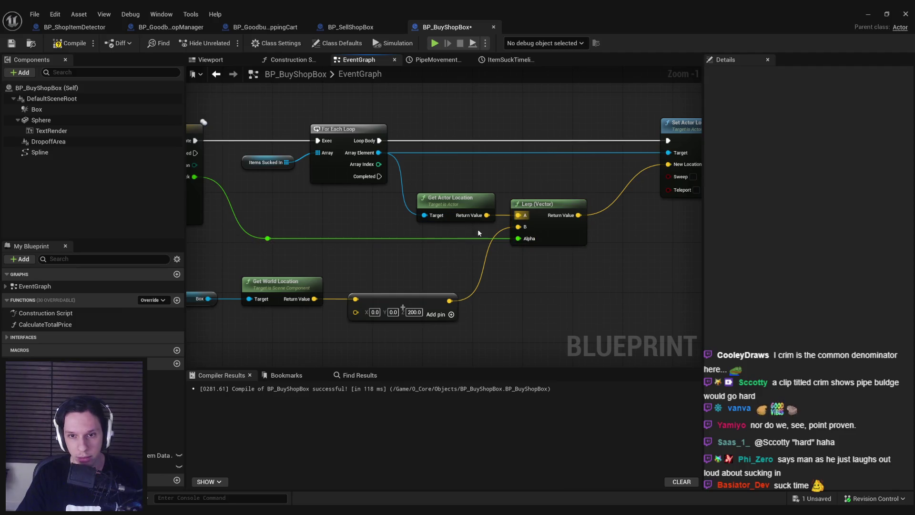
{"action": "left_click", "coordinate": [20, 44]}
{"action": "scroll", "coordinate": [402, 269], "scroll_direction": "down", "scroll_amount": 2}
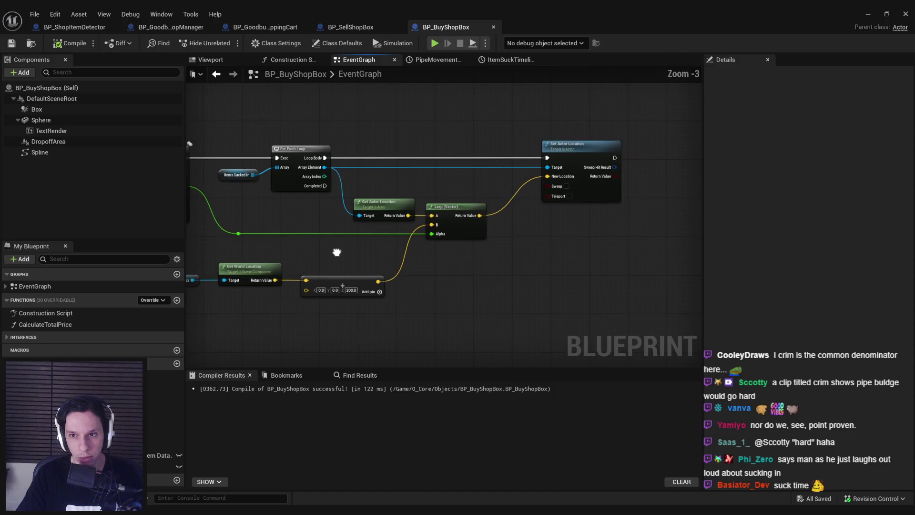
Add Set Collision Enabled from the Static Mesh, chained between Set Simulate Physics and the pipe timeline's Play from Start.
{"action": "mouse_move", "coordinate": [336, 252]}
{"action": "left_mouse_down"}
{"action": "mouse_move", "coordinate": [510, 224]}
{"action": "mouse_move", "coordinate": [447, 237]}
{"action": "mouse_move", "coordinate": [353, 237]}
{"action": "left_mouse_up"}
{"action": "scroll", "coordinate": [317, 296], "scroll_direction": "down", "scroll_amount": 2}
{"action": "scroll", "coordinate": [346, 261], "scroll_direction": "up", "scroll_amount": 4}
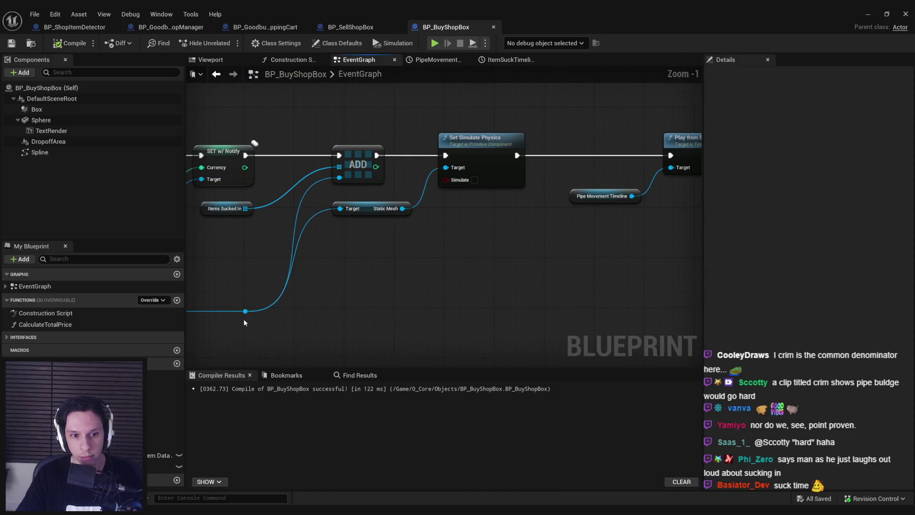
{"action": "left_click_drag", "start_coordinate": [402, 208], "coordinate": [443, 212]}
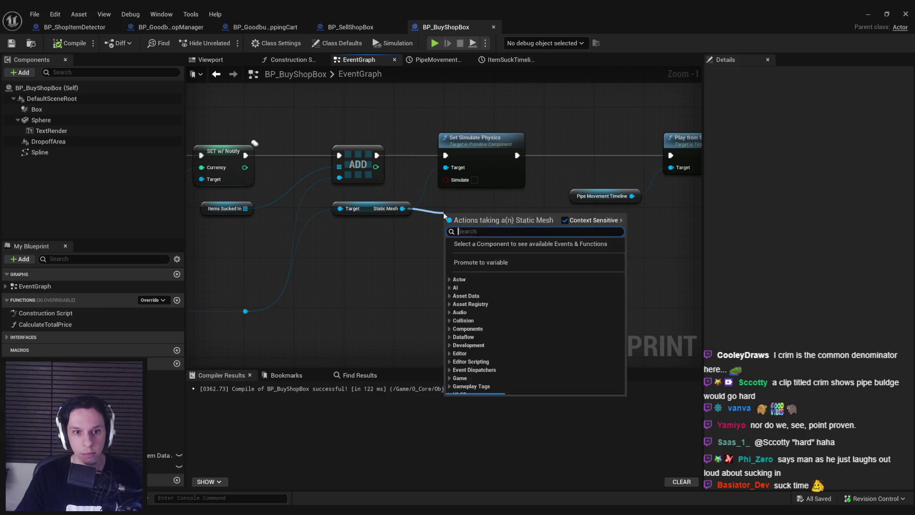
{"action": "type", "text": "set collisio"}
{"action": "key", "text": "Return"}
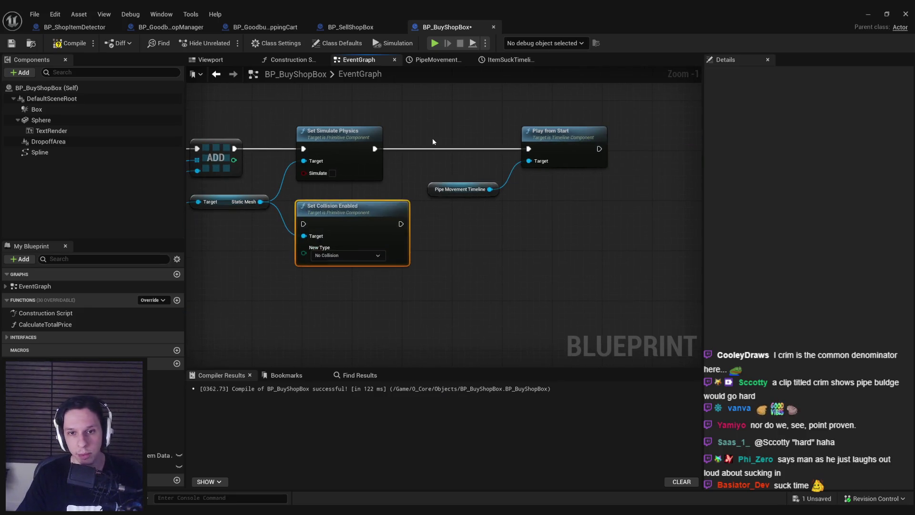
{"action": "mouse_move", "coordinate": [433, 138]}
{"action": "left_mouse_down"}
{"action": "mouse_move", "coordinate": [505, 161]}
{"action": "mouse_move", "coordinate": [427, 188]}
{"action": "left_mouse_up"}
{"action": "mouse_move", "coordinate": [308, 238]}
{"action": "left_mouse_down"}
{"action": "mouse_move", "coordinate": [394, 166]}
{"action": "mouse_move", "coordinate": [427, 159]}
{"action": "left_mouse_up"}
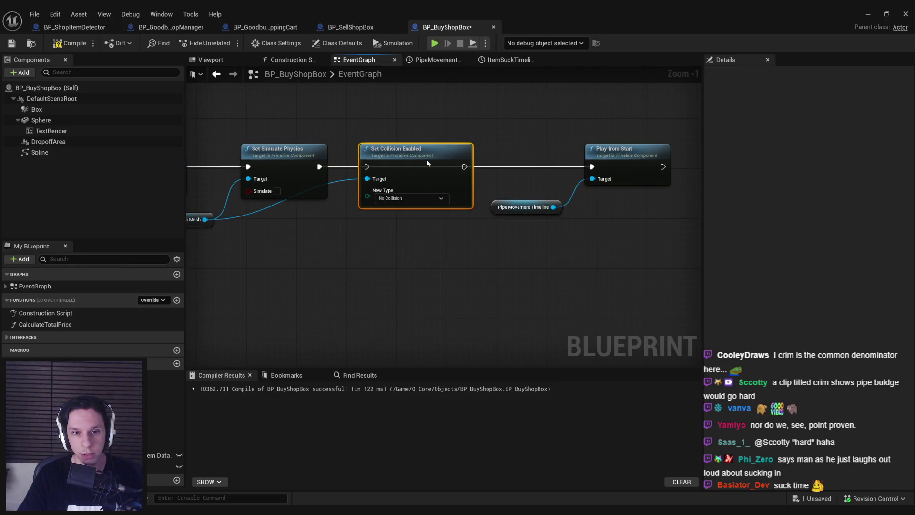
{"action": "left_click_drag", "start_coordinate": [366, 166], "coordinate": [319, 169]}
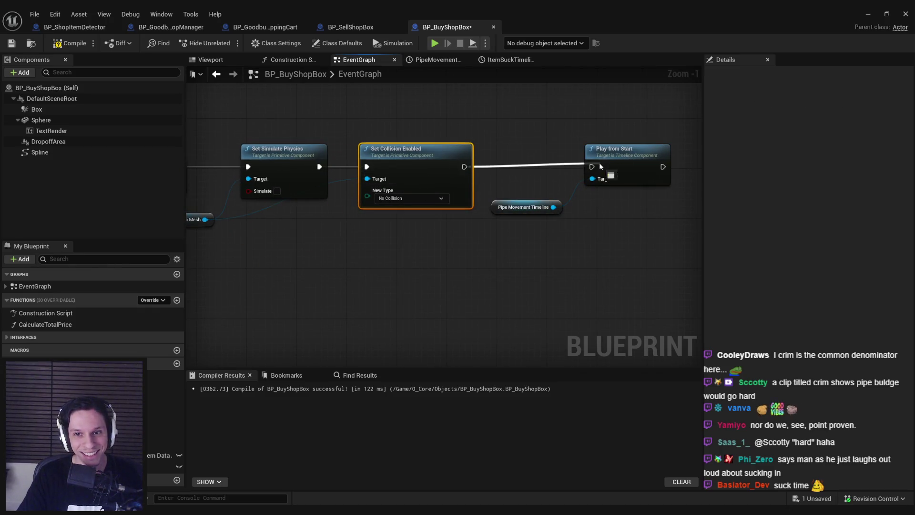
{"action": "left_click_drag", "start_coordinate": [600, 165], "coordinate": [592, 166]}
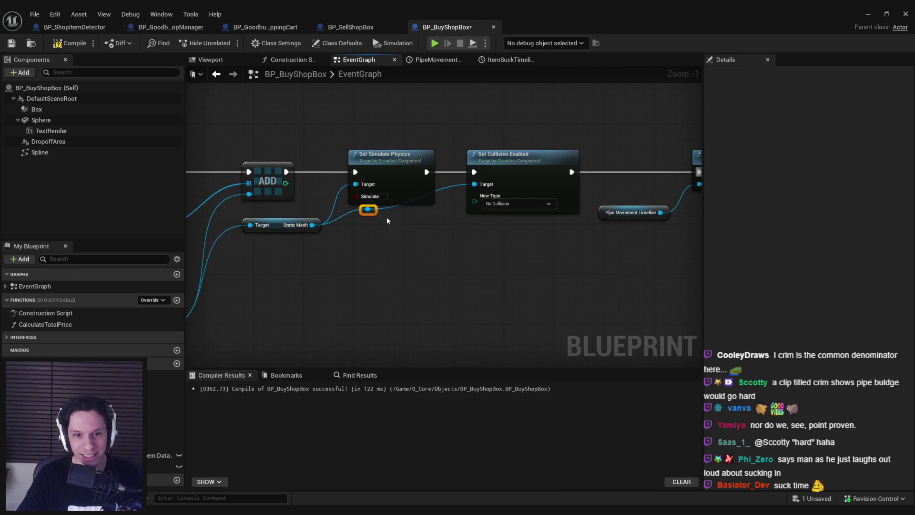
Duplicate Play from Start, chain it after the first, and target it at ItemSuckTimeline.
{"action": "mouse_move", "coordinate": [496, 266]}
{"action": "left_mouse_down"}
{"action": "mouse_move", "coordinate": [416, 258]}
{"action": "mouse_move", "coordinate": [407, 266]}
{"action": "left_mouse_up"}
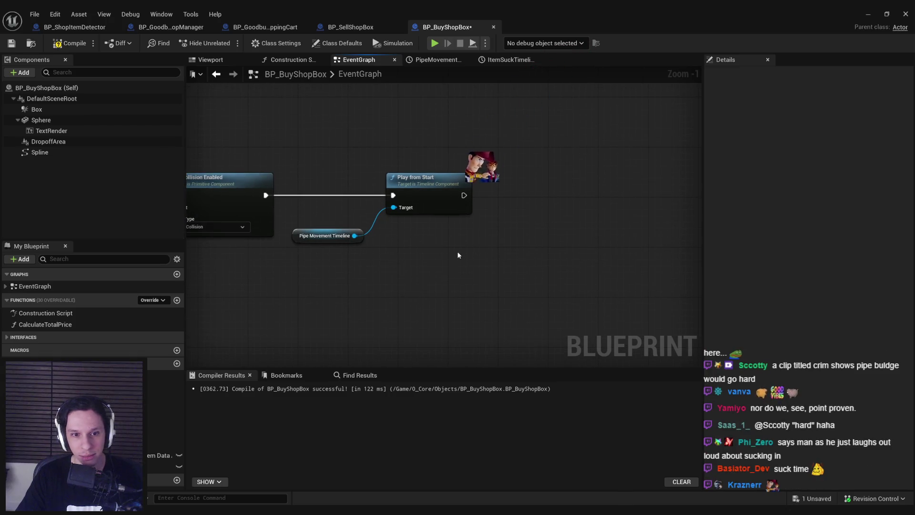
{"action": "key", "text": "ctrl+v"}
{"action": "left_click_drag", "start_coordinate": [543, 195], "coordinate": [463, 195]}
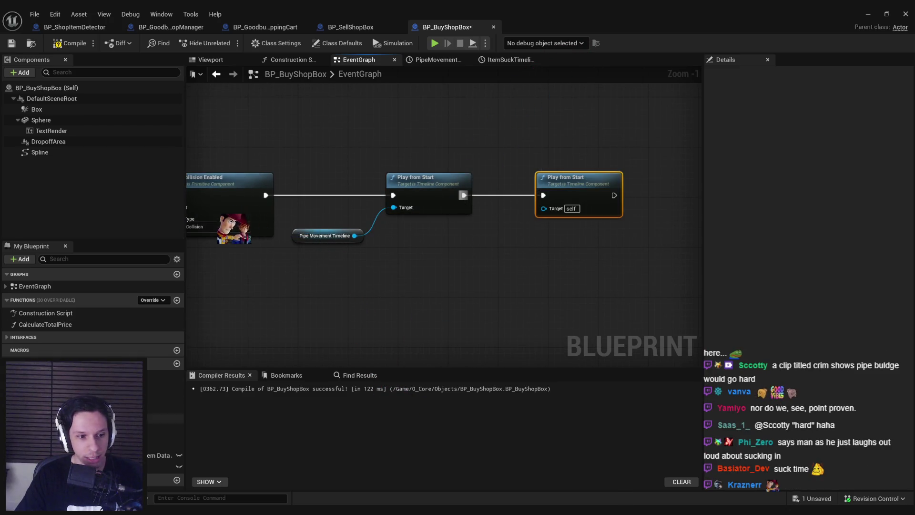
{"action": "mouse_move", "coordinate": [165, 436]}
{"action": "left_mouse_down"}
{"action": "mouse_move", "coordinate": [555, 221]}
{"action": "mouse_move", "coordinate": [544, 209]}
{"action": "left_mouse_up"}
{"action": "mouse_move", "coordinate": [480, 211]}
{"action": "left_mouse_down"}
{"action": "mouse_move", "coordinate": [478, 241]}
{"action": "mouse_move", "coordinate": [363, 296]}
{"action": "mouse_move", "coordinate": [561, 143]}
{"action": "mouse_move", "coordinate": [399, 221]}
{"action": "mouse_move", "coordinate": [410, 258]}
{"action": "mouse_move", "coordinate": [267, 145]}
{"action": "left_mouse_up"}
Shift the suck-timeline update chain nodes further right to tidy the graph.
{"action": "scroll", "coordinate": [412, 263], "scroll_direction": "down", "scroll_amount": 1}
{"action": "left_click", "coordinate": [308, 179]}
{"action": "mouse_move", "coordinate": [398, 215]}
{"action": "left_mouse_down"}
{"action": "mouse_move", "coordinate": [397, 149]}
{"action": "mouse_move", "coordinate": [334, 112]}
{"action": "left_mouse_up"}
{"action": "left_click", "coordinate": [396, 149]}
{"action": "left_click", "coordinate": [358, 296]}
{"action": "mouse_move", "coordinate": [399, 128]}
{"action": "left_mouse_down"}
{"action": "mouse_move", "coordinate": [355, 144]}
{"action": "mouse_move", "coordinate": [640, 263]}
{"action": "left_mouse_up"}
{"action": "left_click", "coordinate": [266, 133]}
{"action": "scroll", "coordinate": [300, 296], "scroll_direction": "down", "scroll_amount": 2}
{"action": "left_click_drag", "start_coordinate": [374, 167], "coordinate": [425, 168]}
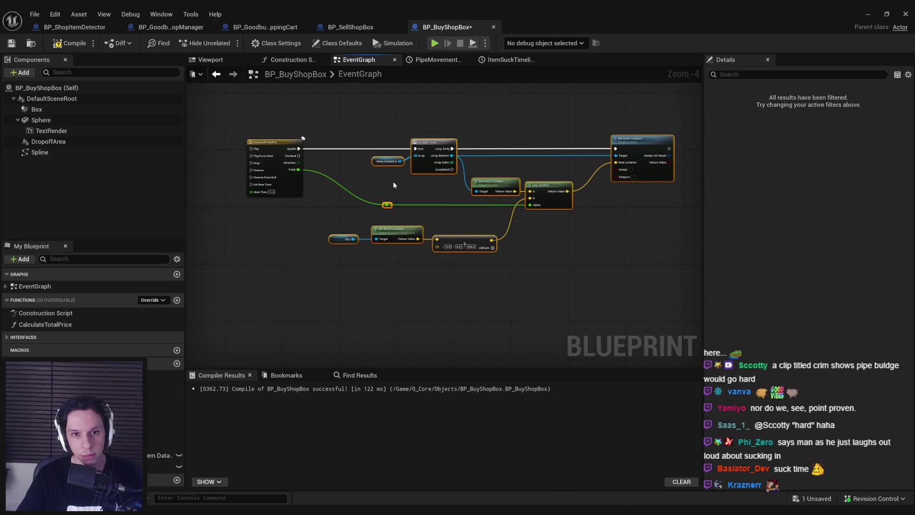
On ItemSuckTimeline Finished, loop over Items Sucked In with For Each Loop and Destroy Actor each element.
{"action": "left_click", "coordinate": [295, 253]}
{"action": "mouse_move", "coordinate": [296, 253]}
{"action": "left_mouse_down"}
{"action": "mouse_move", "coordinate": [267, 291]}
{"action": "mouse_move", "coordinate": [319, 288]}
{"action": "left_mouse_up"}
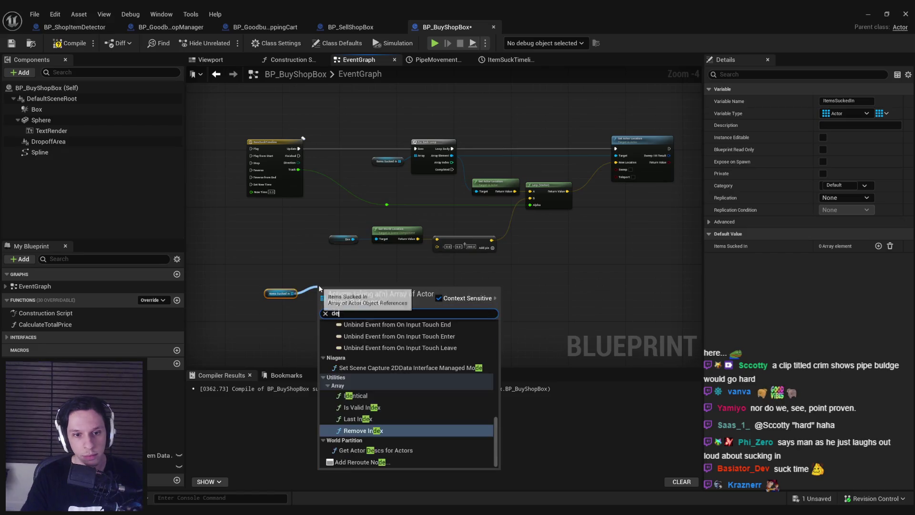
{"action": "type", "text": "destr"}
{"action": "key", "text": "BackSpace"}
{"action": "key", "text": "BackSpace"}
{"action": "key", "text": "BackSpace"}
{"action": "type", "text": "for each"}
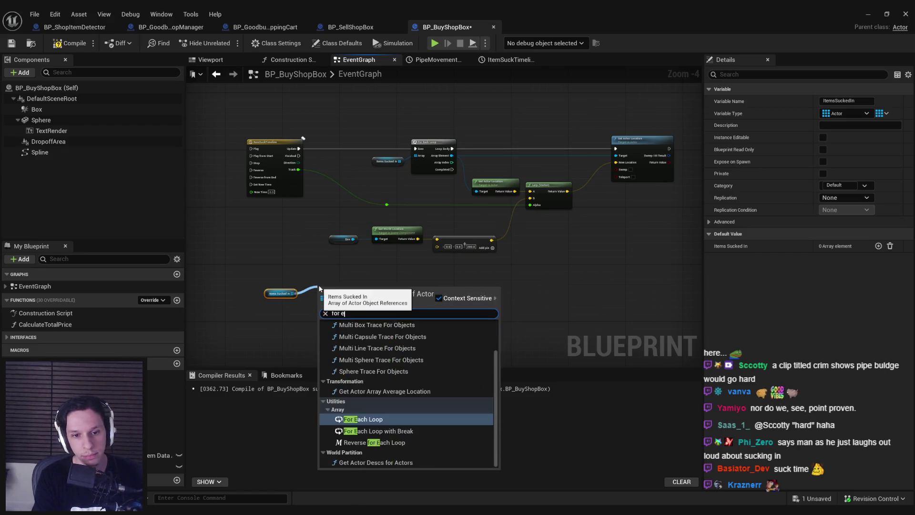
{"action": "key", "text": "Return"}
{"action": "left_click_drag", "start_coordinate": [319, 295], "coordinate": [299, 155]}
{"action": "mouse_move", "coordinate": [350, 290]}
{"action": "left_mouse_down"}
{"action": "mouse_move", "coordinate": [388, 276]}
{"action": "mouse_move", "coordinate": [400, 256]}
{"action": "left_mouse_up"}
{"action": "type", "text": "destroy"}
{"action": "key", "text": "Return"}
Compile the blueprint, move the loop and destroy nodes lower right, and save with Ctrl+S.
{"action": "scroll", "coordinate": [388, 276], "scroll_direction": "up", "scroll_amount": 2}
{"action": "left_click", "coordinate": [72, 43]}
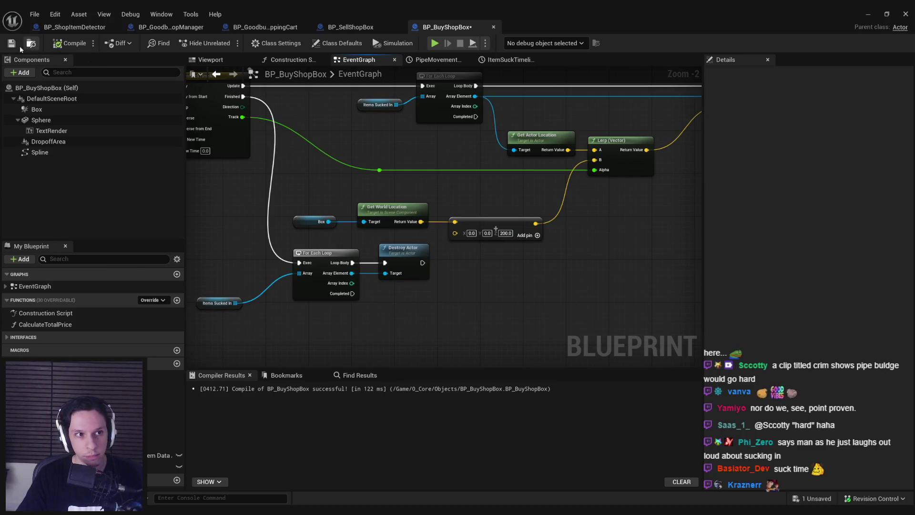
{"action": "scroll", "coordinate": [346, 189], "scroll_direction": "down", "scroll_amount": 2}
{"action": "mouse_move", "coordinate": [459, 299]}
{"action": "left_mouse_down"}
{"action": "mouse_move", "coordinate": [304, 234]}
{"action": "mouse_move", "coordinate": [319, 277]}
{"action": "left_mouse_up"}
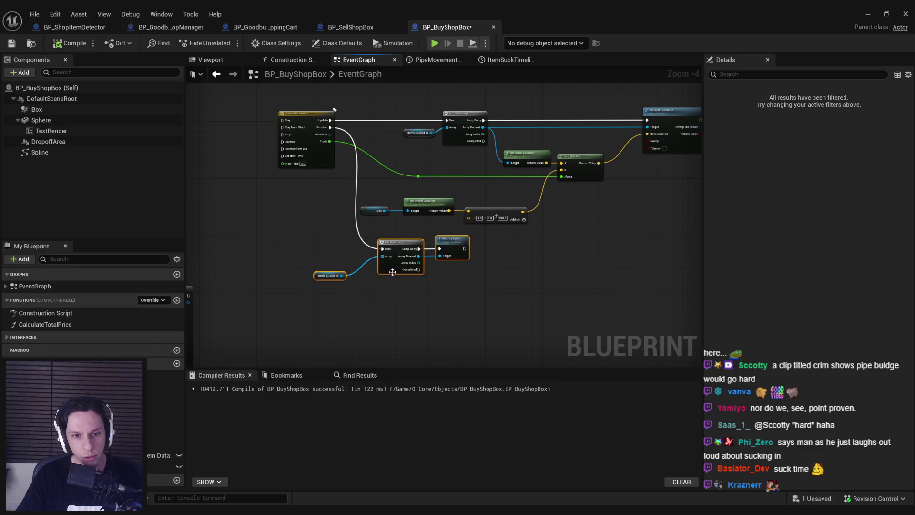
{"action": "left_click", "coordinate": [318, 278]}
{"action": "key", "text": "ctrl+s"}
{"action": "scroll", "coordinate": [365, 242], "scroll_direction": "up", "scroll_amount": 2}
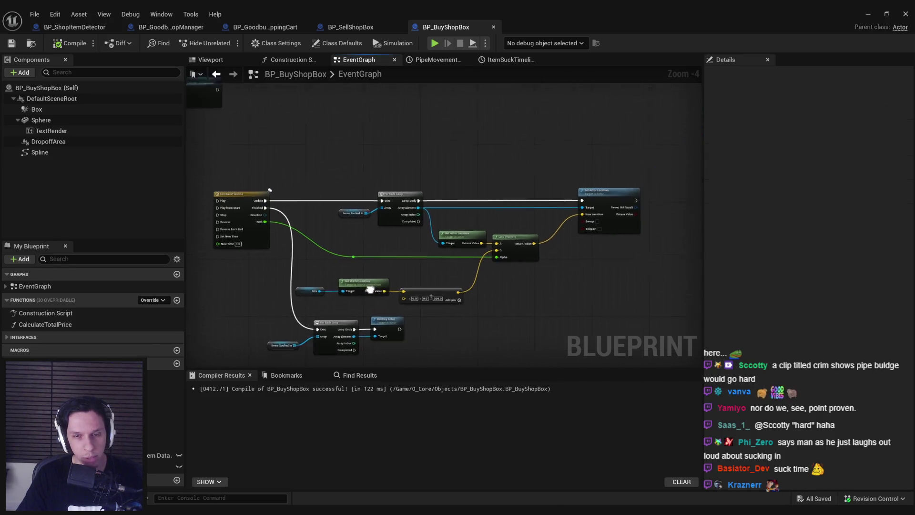
{"action": "scroll", "coordinate": [363, 238], "scroll_direction": "down", "scroll_amount": 5}
{"action": "scroll", "coordinate": [444, 257], "scroll_direction": "up", "scroll_amount": 6}
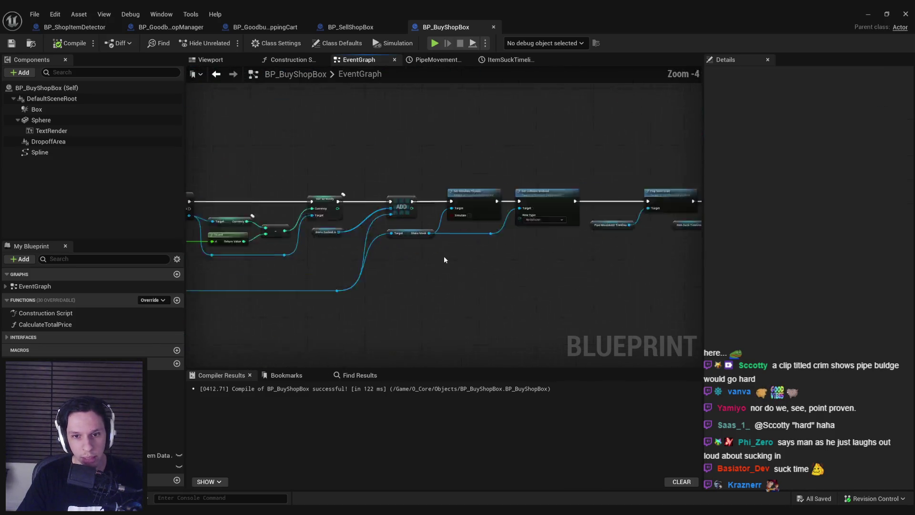
{"action": "scroll", "coordinate": [444, 259], "scroll_direction": "down", "scroll_amount": 2}
{"action": "left_click_drag", "start_coordinate": [422, 261], "coordinate": [293, 264]}
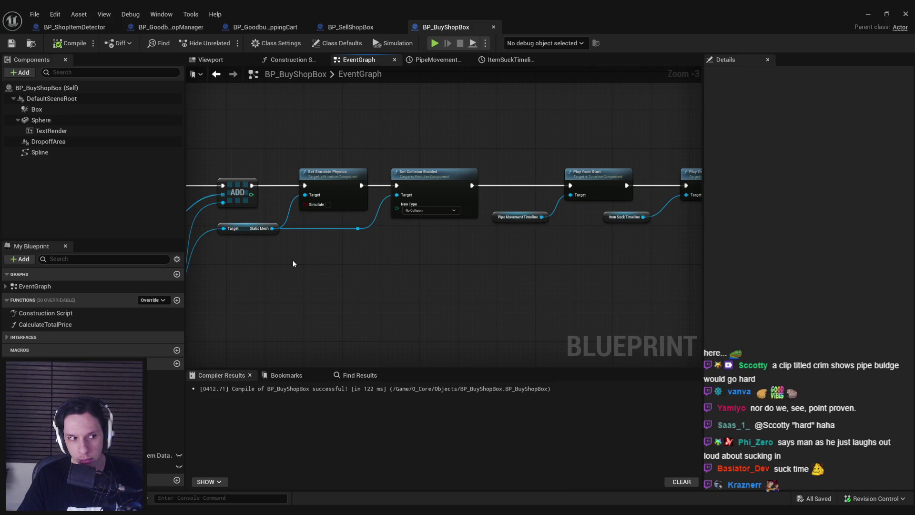
Minimize the blueprint editor and start Play in Editor in fullscreen game view.
{"action": "left_click", "coordinate": [867, 14]}
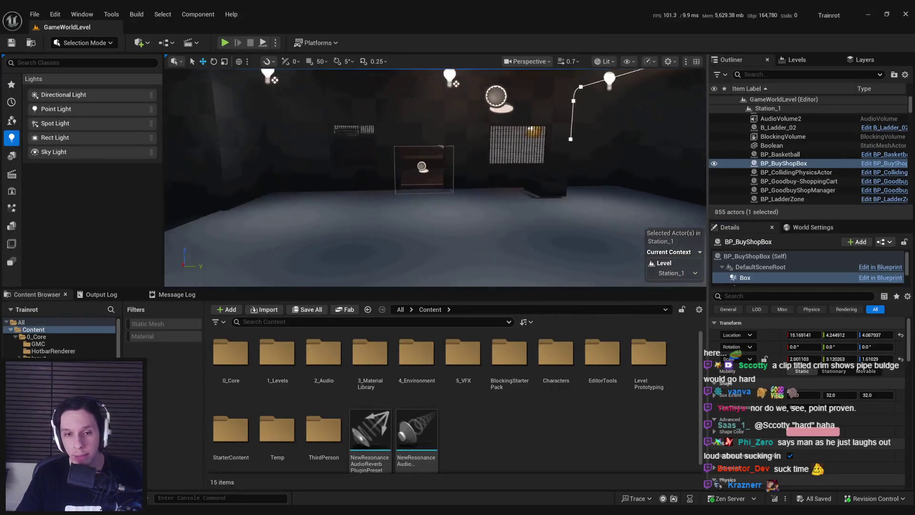
{"action": "left_click_drag", "start_coordinate": [429, 191], "coordinate": [333, 166]}
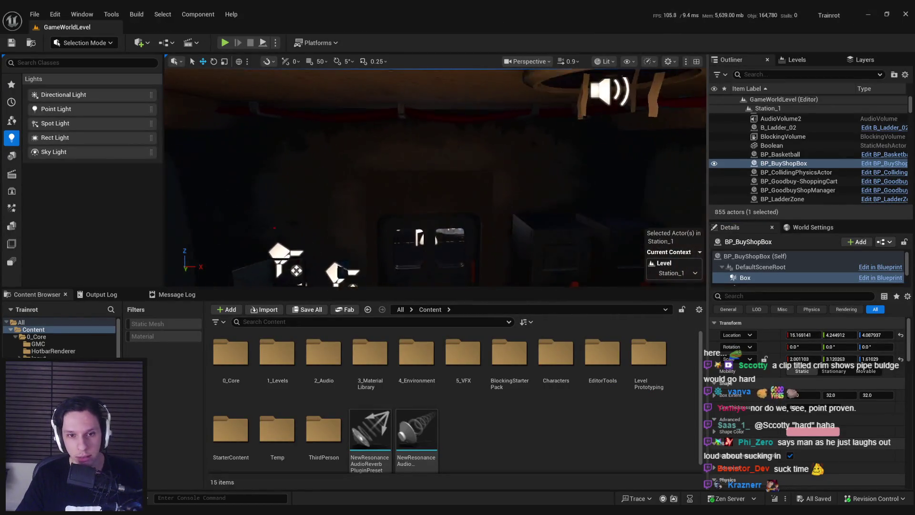
{"action": "key", "text": "alt+p"}
{"action": "key", "text": "F11"}
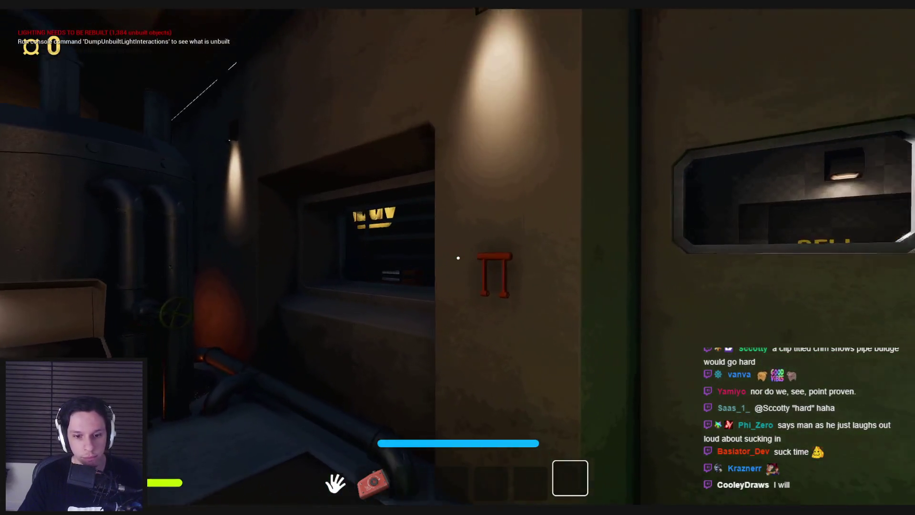
Crank up the garage door, walk through, open the airlock, and head down the corridor.
{"action": "mouse_move", "coordinate": [458, 258]}
{"action": "left_mouse_down"}
{"action": "mouse_move", "coordinate": [439, 280]}
{"action": "mouse_move", "coordinate": [456, 328]}
{"action": "left_mouse_up"}
{"action": "key", "text": "w"}
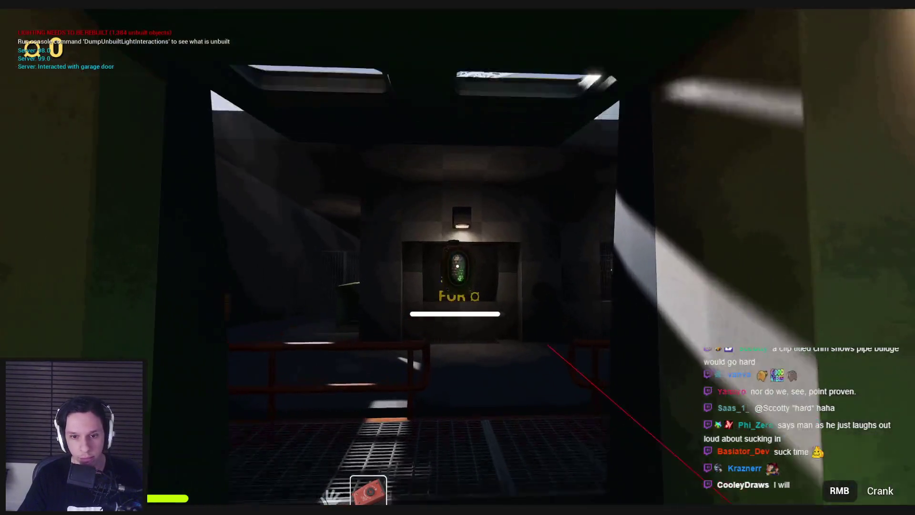
{"action": "key", "text": "w"}
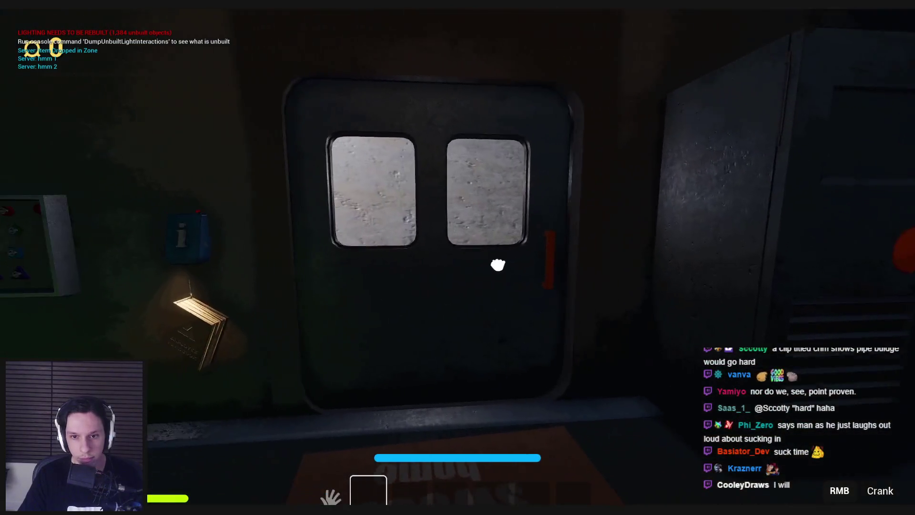
{"action": "left_click", "coordinate": [457, 266]}
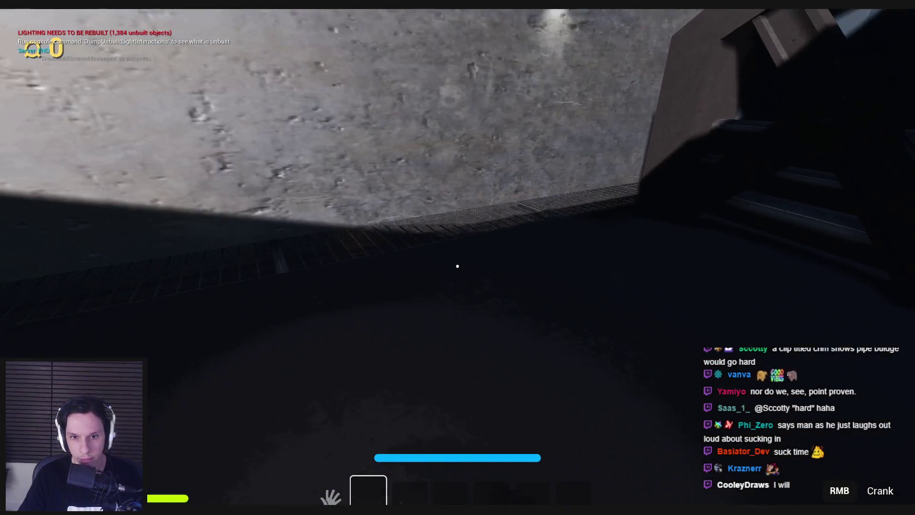
{"action": "key", "text": "F1"}
{"action": "key", "text": "F3"}
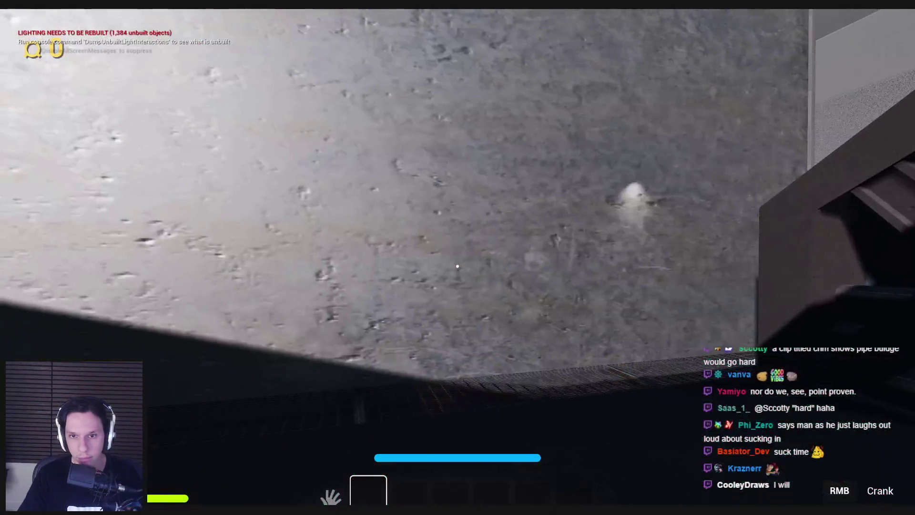
{"action": "key", "text": "F1"}
{"action": "key", "text": "w"}
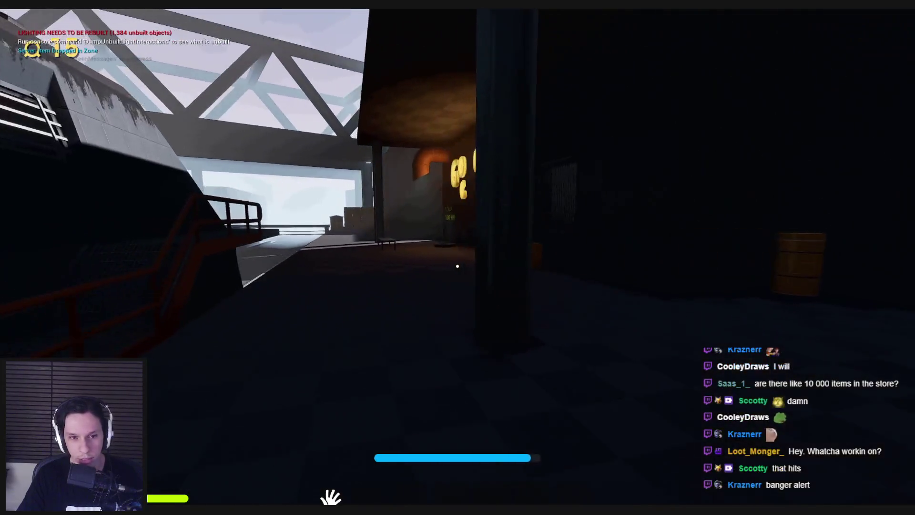
Drop a rock onto the pay grid and watch it get sucked up the pipe.
{"action": "key", "text": "w"}
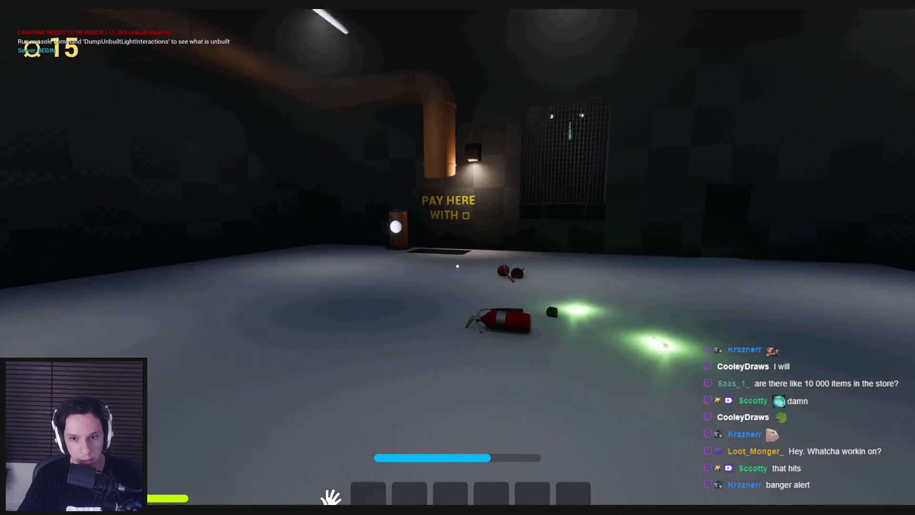
{"action": "left_click", "coordinate": [457, 265]}
{"action": "key", "text": "w"}
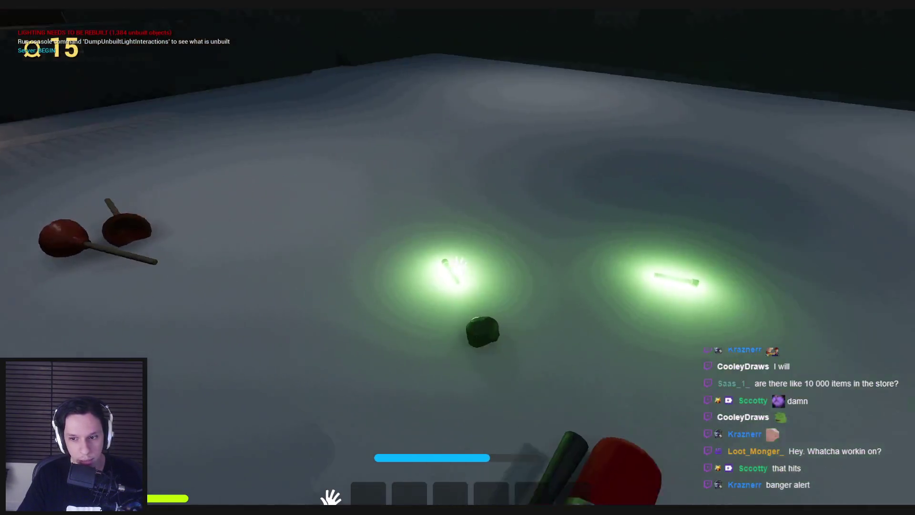
{"action": "left_click", "coordinate": [457, 266]}
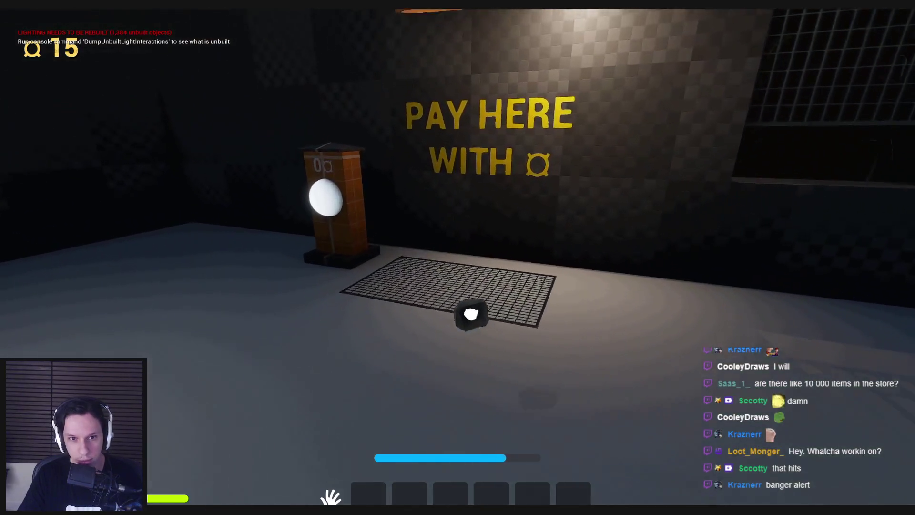
{"action": "key", "text": "w"}
{"action": "left_click", "coordinate": [457, 257]}
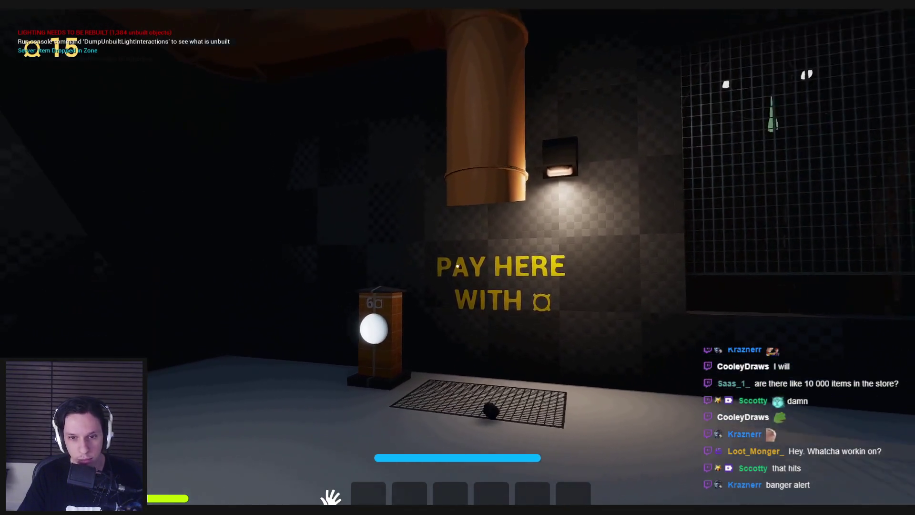
{"action": "key", "text": "w"}
{"action": "key", "text": "w"}
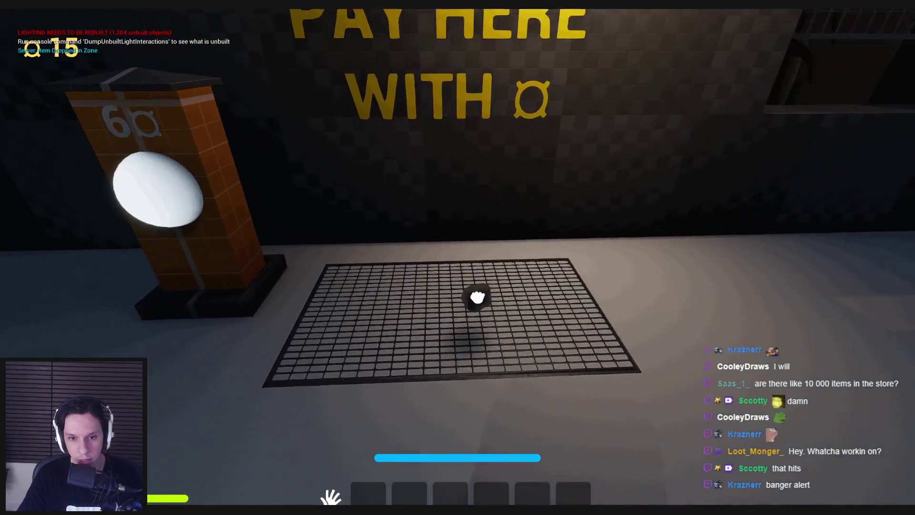
{"action": "key", "text": "s"}
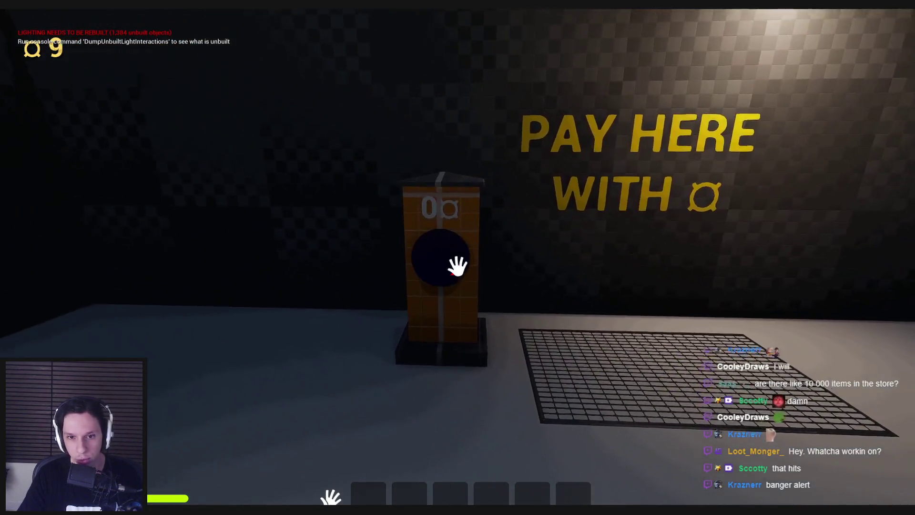
{"action": "key", "text": "w"}
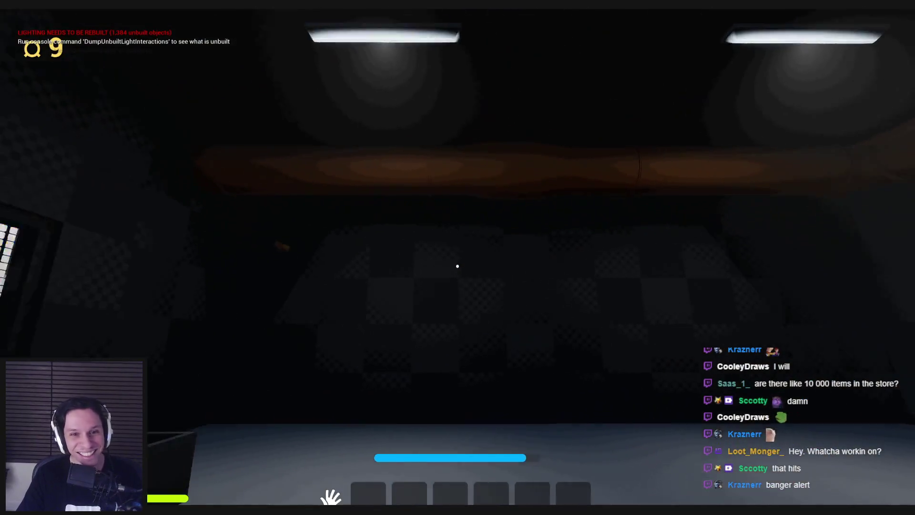
{"action": "key", "text": "End"}
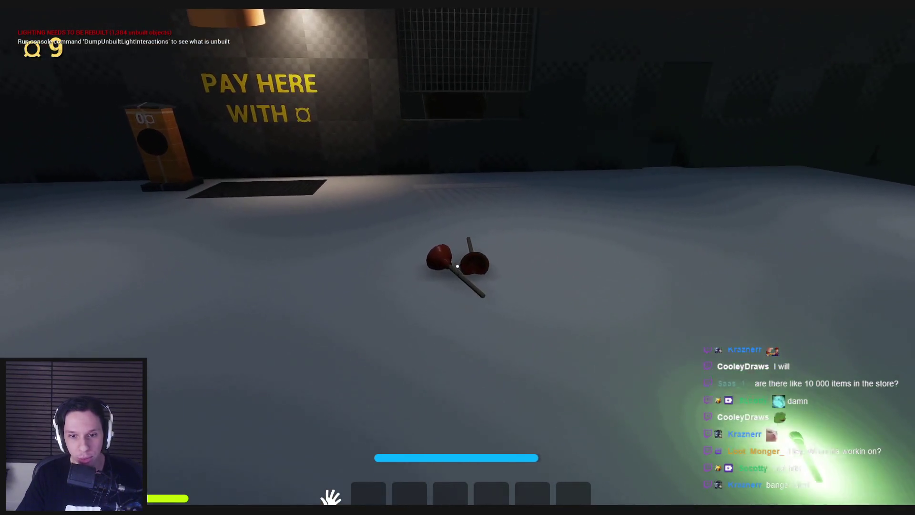
Place two plungers on the pay grid and pay for them at the station.
{"action": "left_click", "coordinate": [457, 266]}
{"action": "key", "text": "w"}
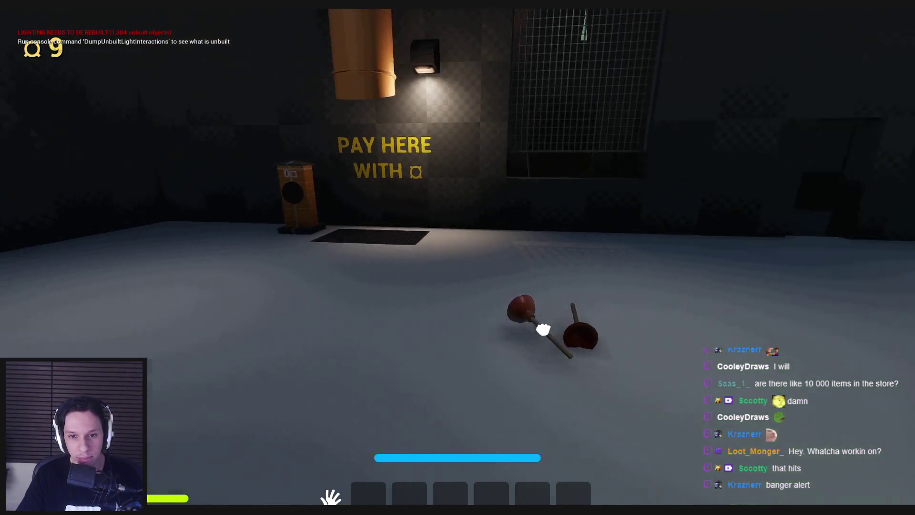
{"action": "key", "text": "s"}
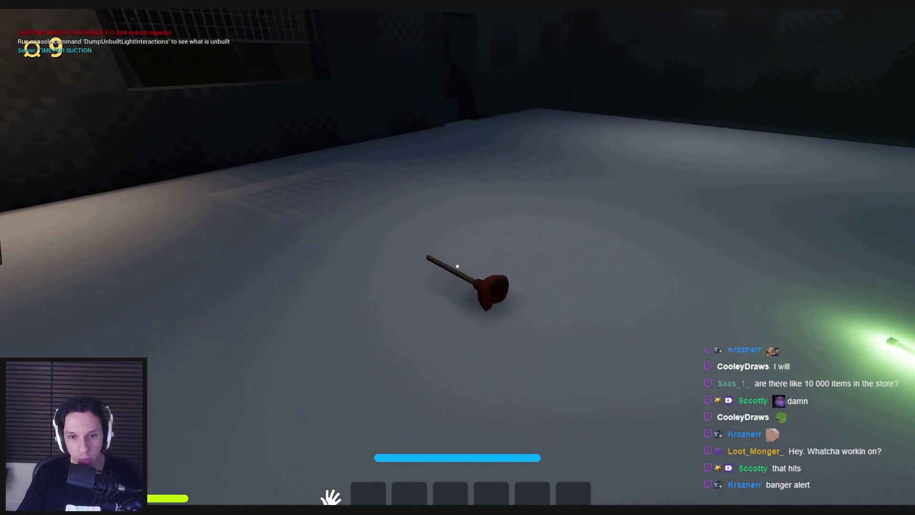
{"action": "left_click", "coordinate": [457, 266]}
{"action": "left_click", "coordinate": [457, 266]}
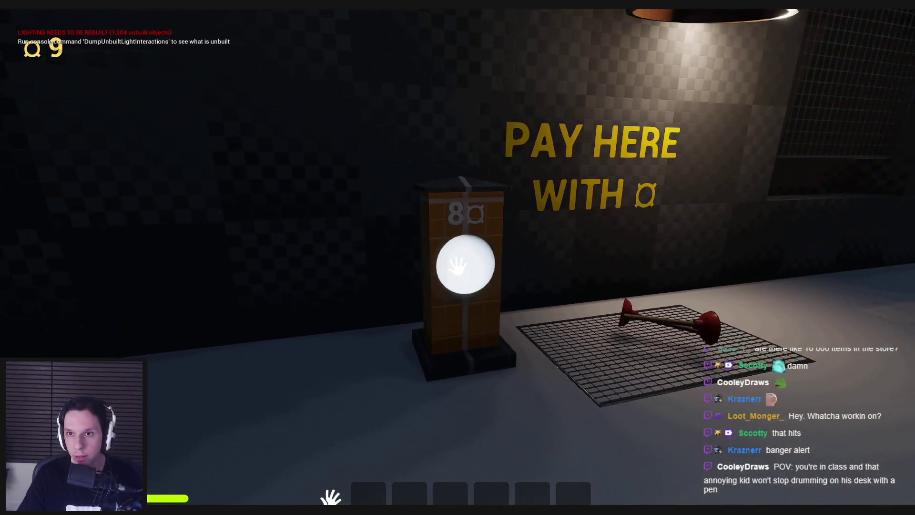
{"action": "left_click", "coordinate": [457, 266]}
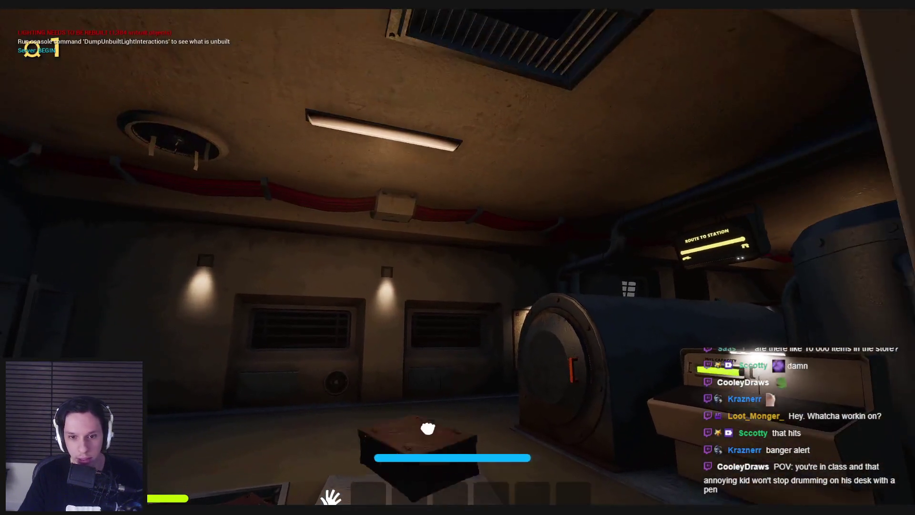
Take the box out of the floor hatch and set it aside, then grab and drop the spray can.
{"action": "left_click", "coordinate": [458, 265]}
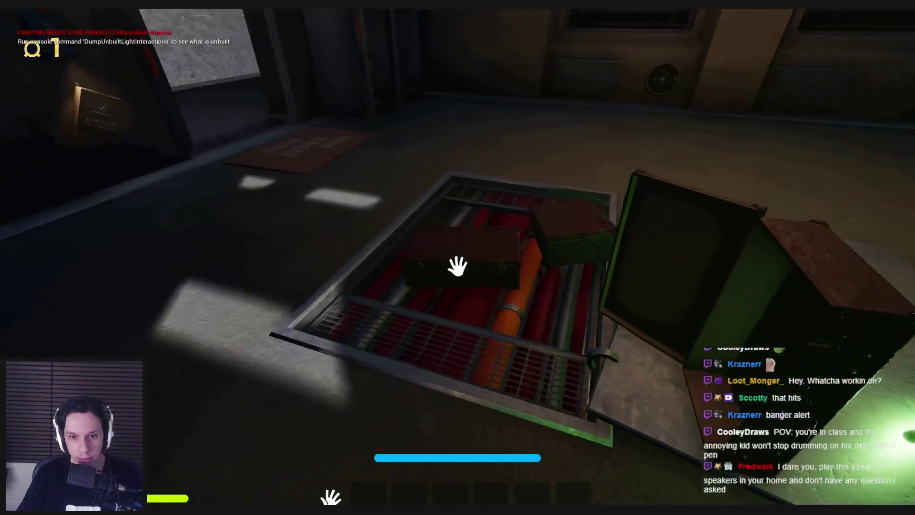
{"action": "left_click", "coordinate": [458, 265]}
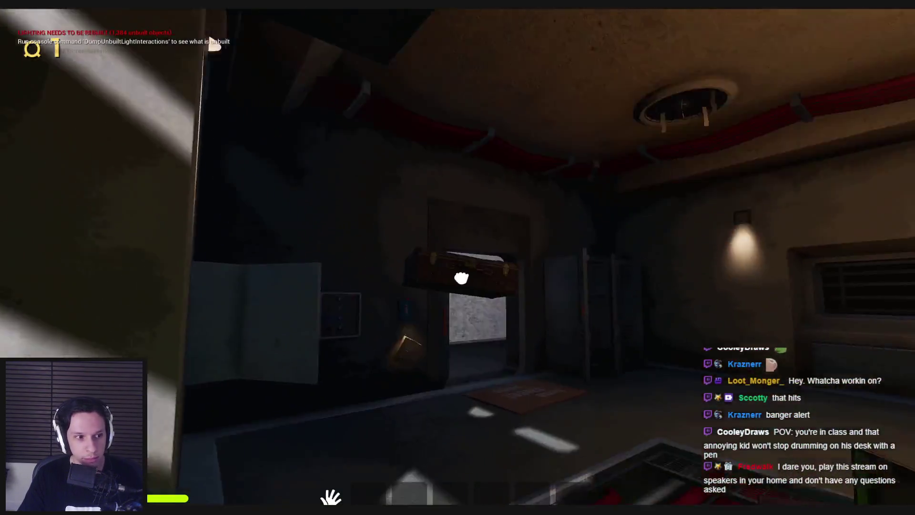
{"action": "left_click", "coordinate": [457, 266]}
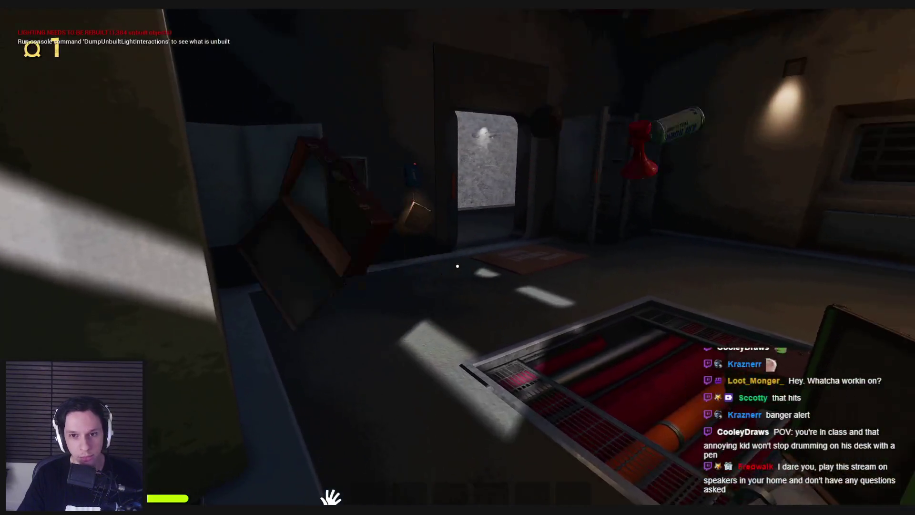
{"action": "left_click", "coordinate": [457, 266]}
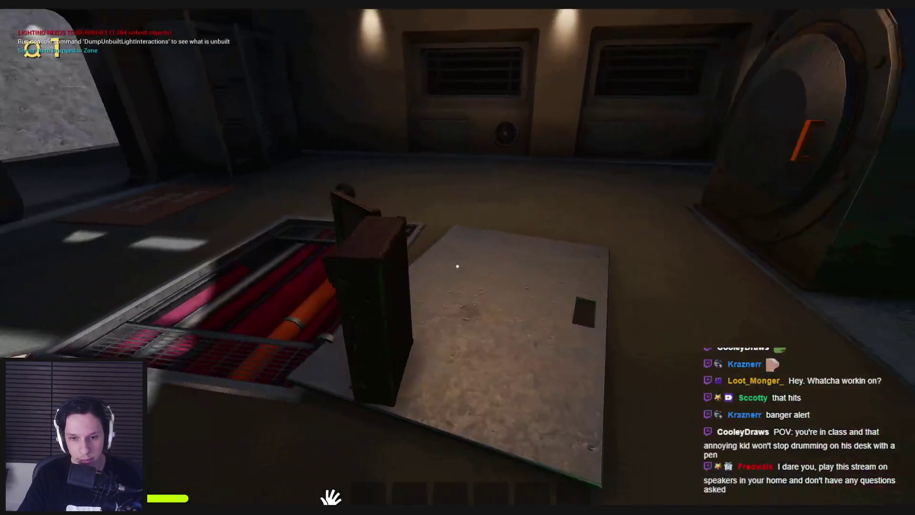
{"action": "left_click", "coordinate": [457, 265]}
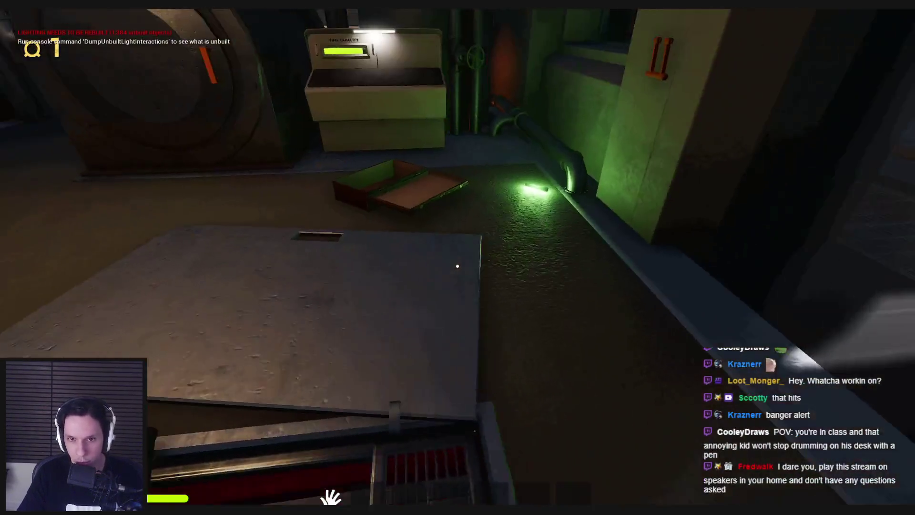
Retrieve the case from the floor hatch and drop it into the SELL zone.
{"action": "key", "text": "w"}
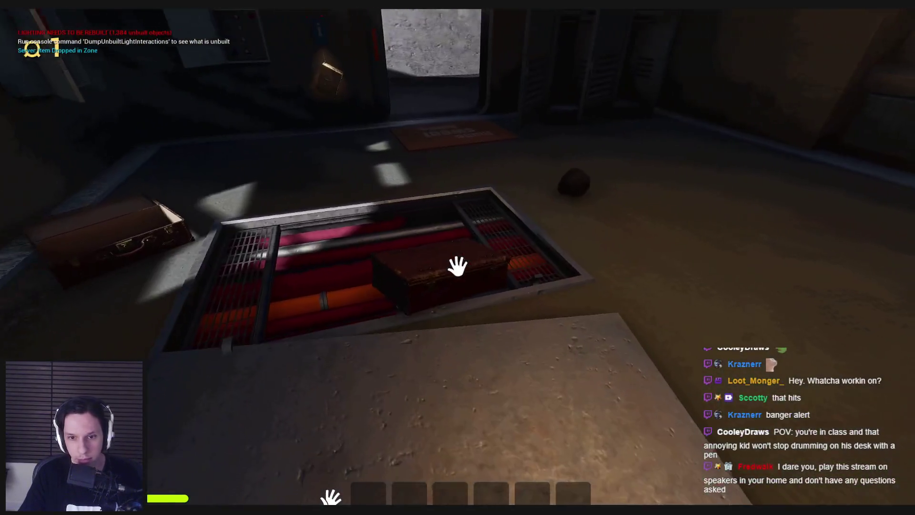
{"action": "left_click", "coordinate": [457, 265]}
{"action": "left_click", "coordinate": [458, 266]}
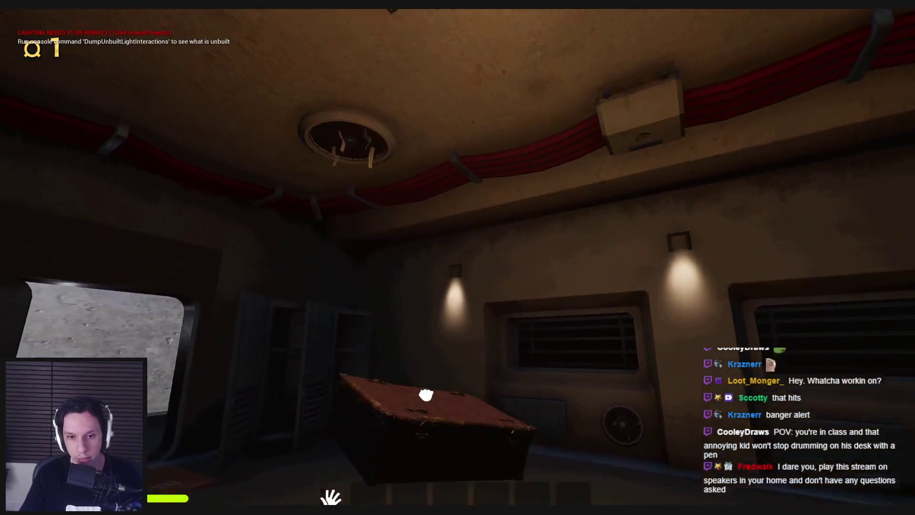
{"action": "left_click", "coordinate": [458, 265]}
{"action": "left_click", "coordinate": [457, 265]}
{"action": "key", "text": "w"}
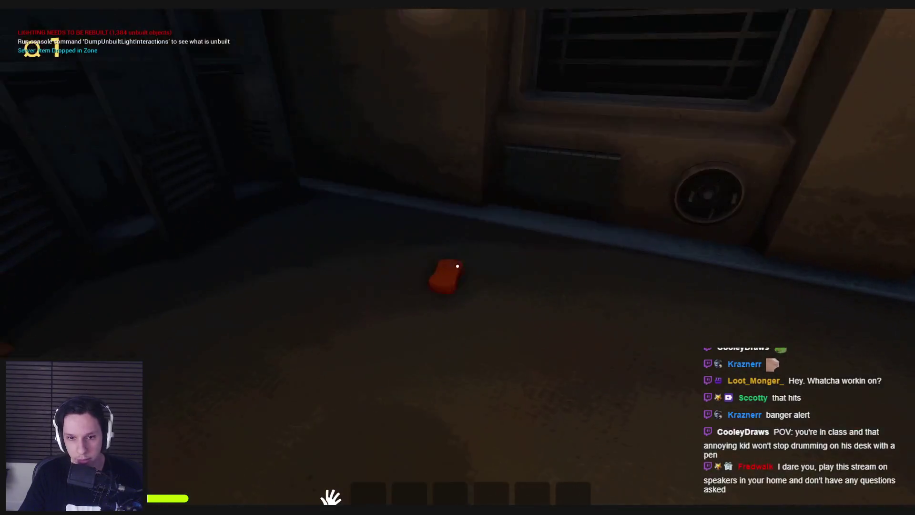
{"action": "left_click", "coordinate": [457, 265]}
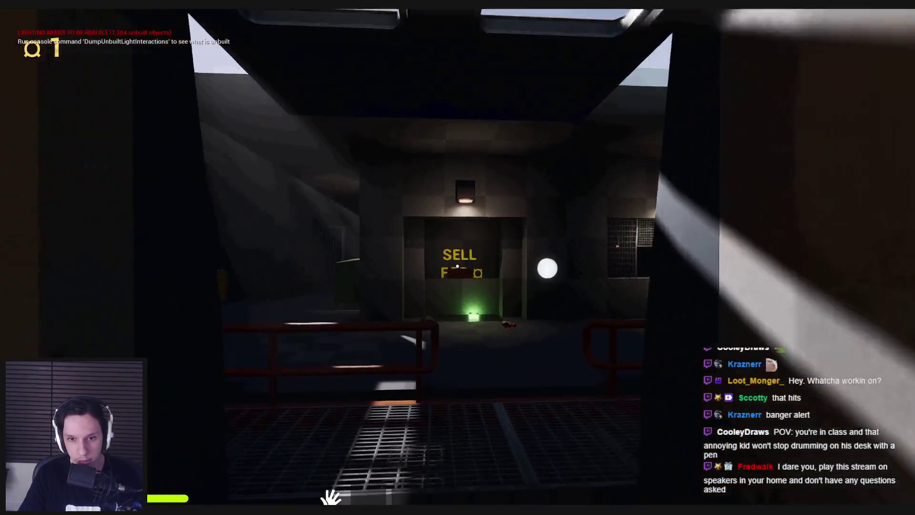
{"action": "key", "text": "w"}
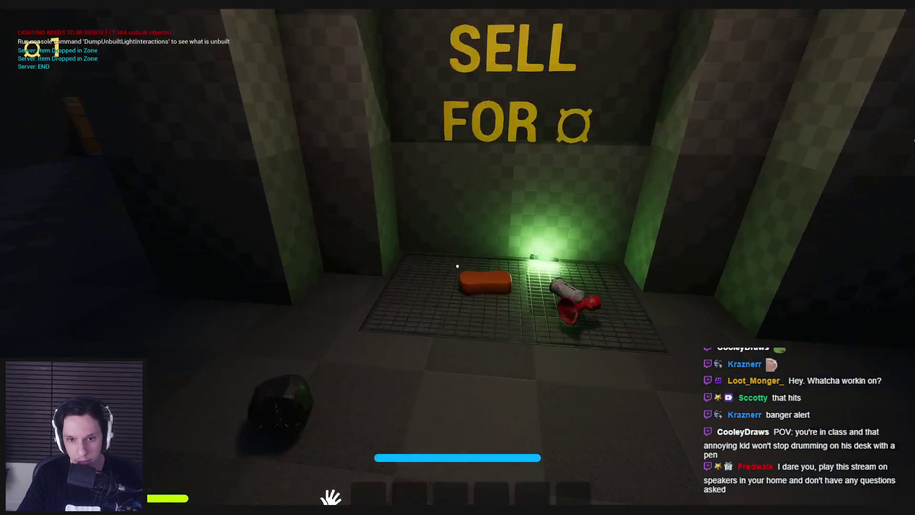
Walk into the PAY HERE room and drop the gear onto the grid.
{"action": "key", "text": "w"}
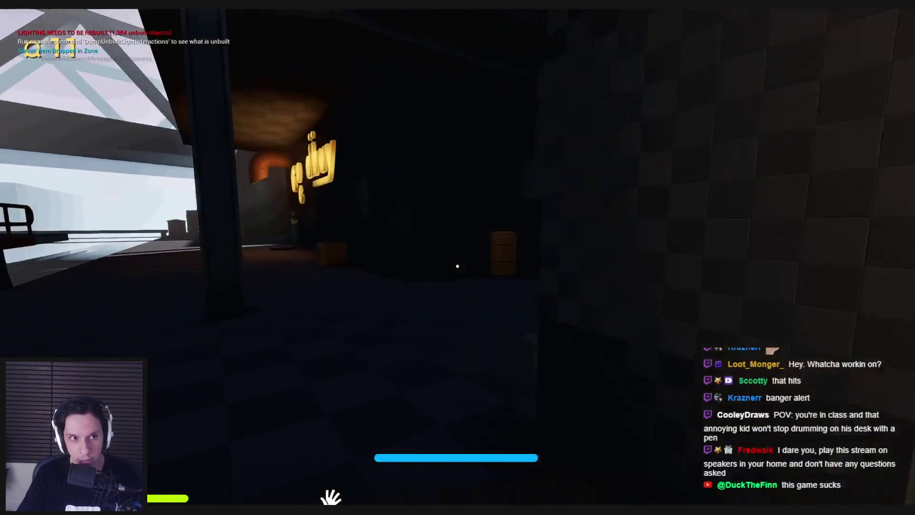
{"action": "key", "text": "w"}
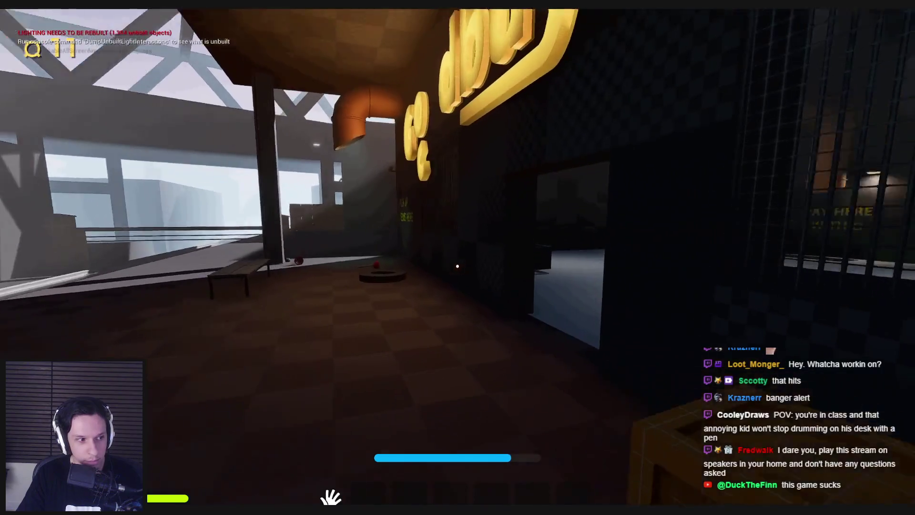
{"action": "key", "text": "w"}
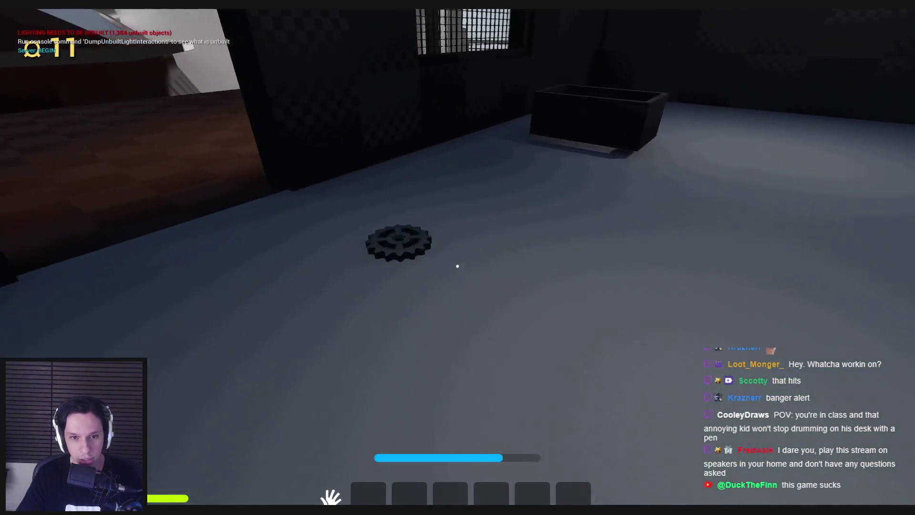
{"action": "left_click", "coordinate": [457, 265]}
{"action": "key", "text": "w"}
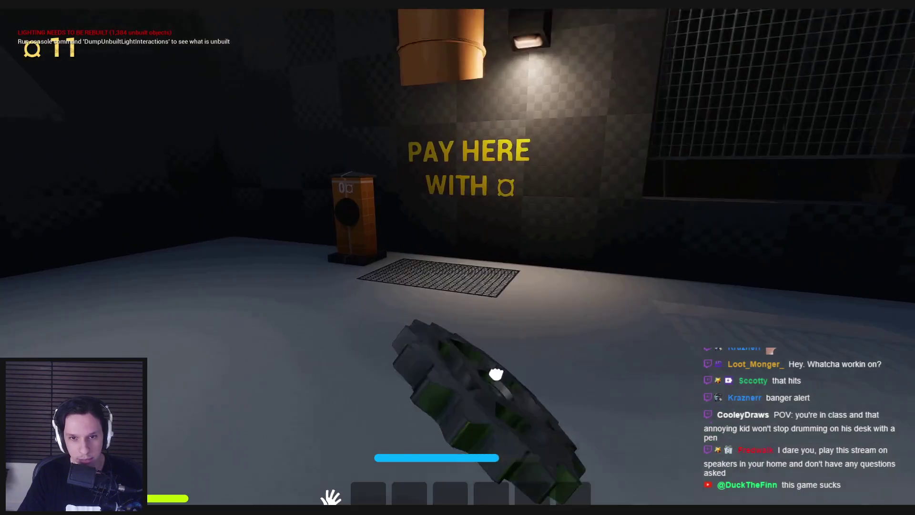
{"action": "key", "text": "s"}
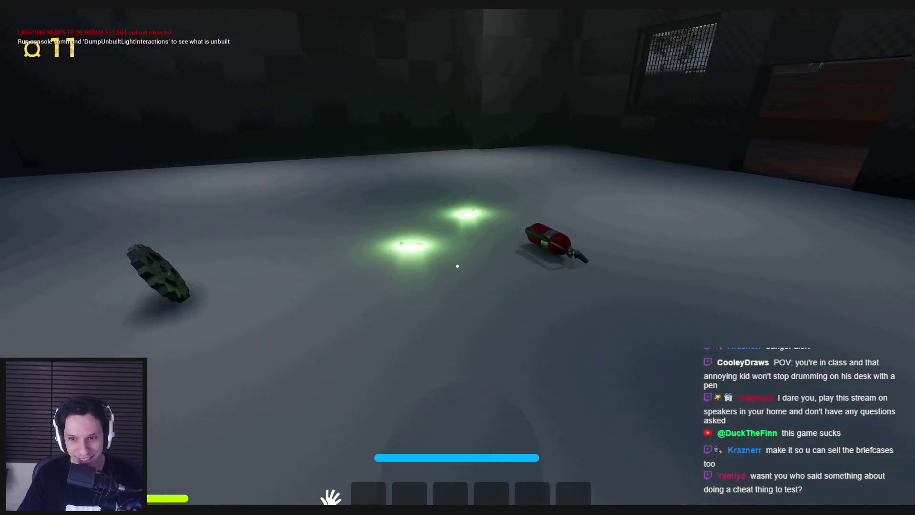
Drop a glowstick and the fire extinguisher onto the pay grid, then approach the pay station.
{"action": "left_click", "coordinate": [457, 265]}
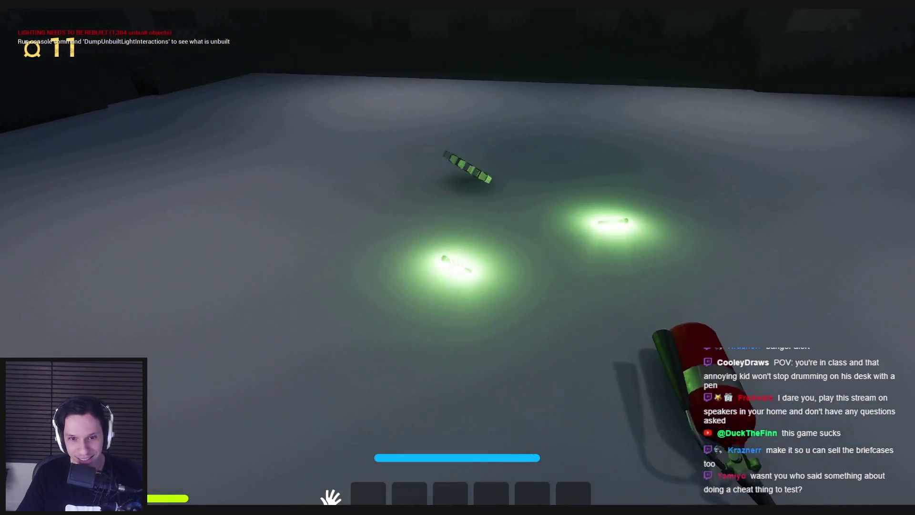
{"action": "left_click", "coordinate": [458, 257]}
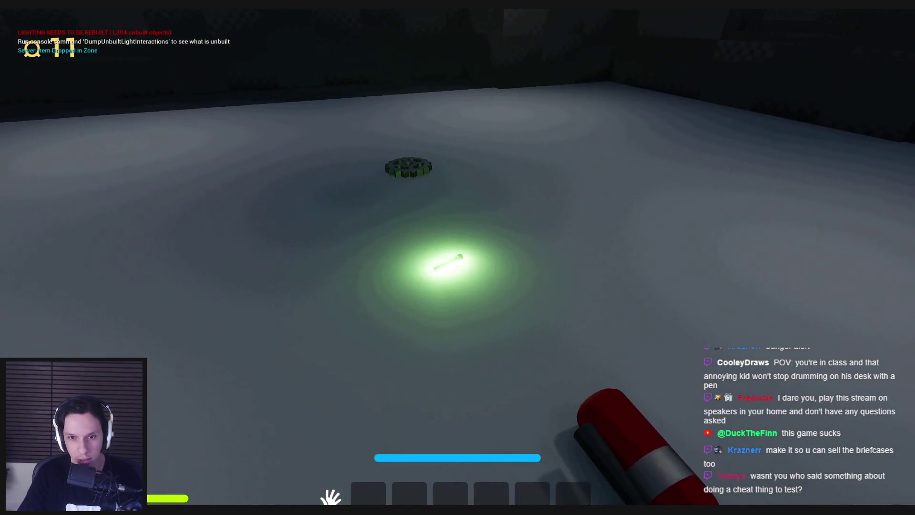
{"action": "left_click", "coordinate": [457, 265]}
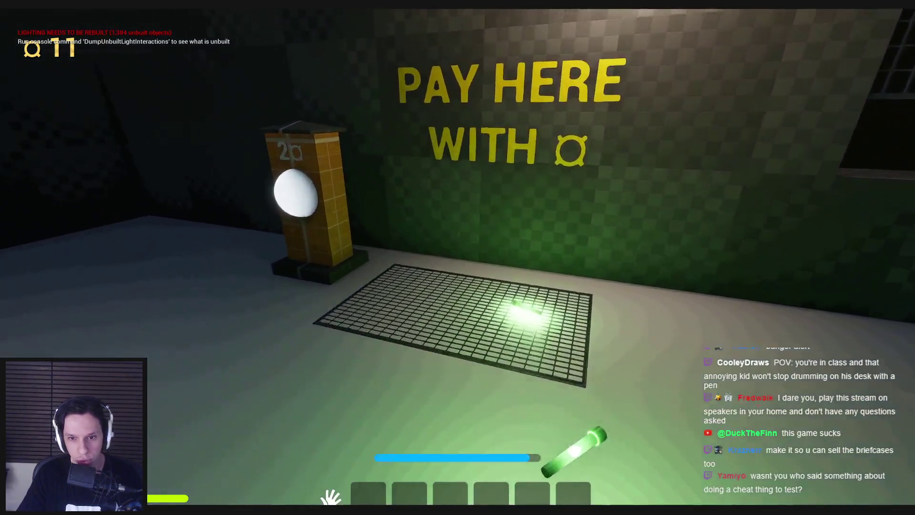
{"action": "left_click", "coordinate": [457, 257]}
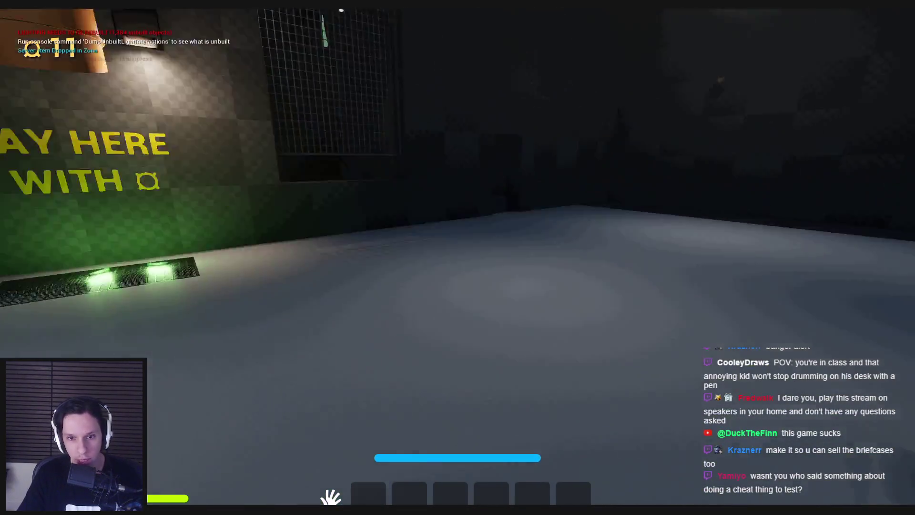
{"action": "left_click", "coordinate": [457, 257]}
{"action": "left_click", "coordinate": [458, 257]}
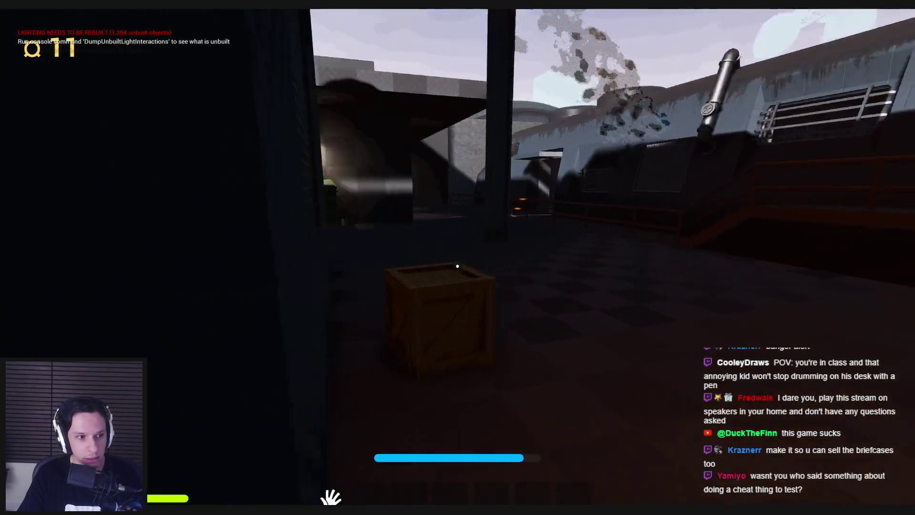
{"action": "left_click", "coordinate": [457, 266]}
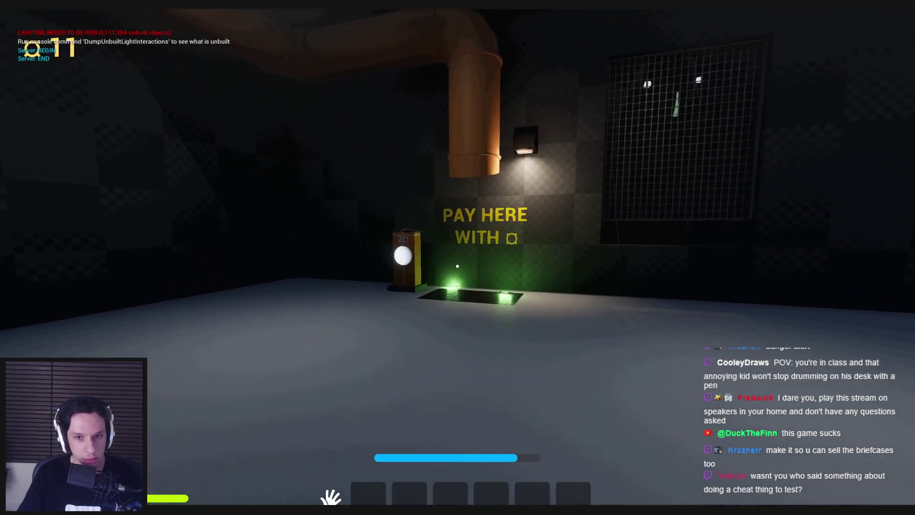
{"action": "key", "text": "w"}
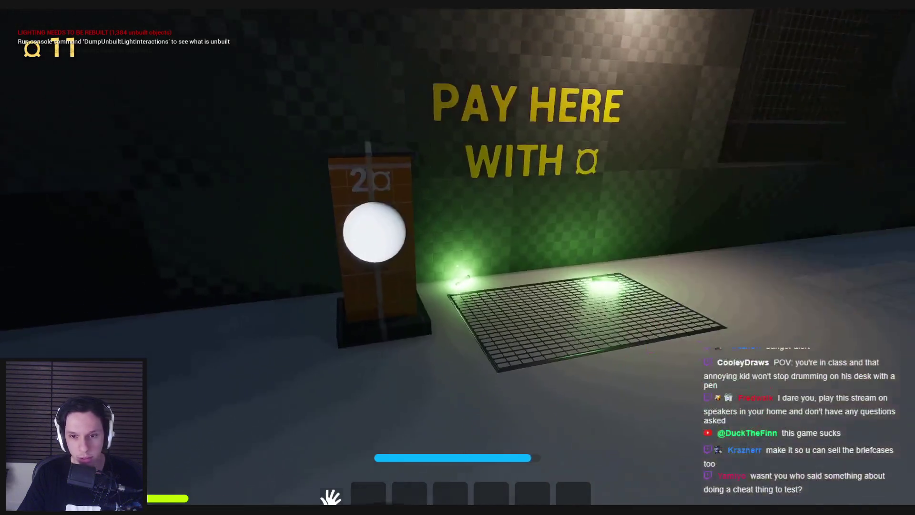
{"action": "key", "text": "s"}
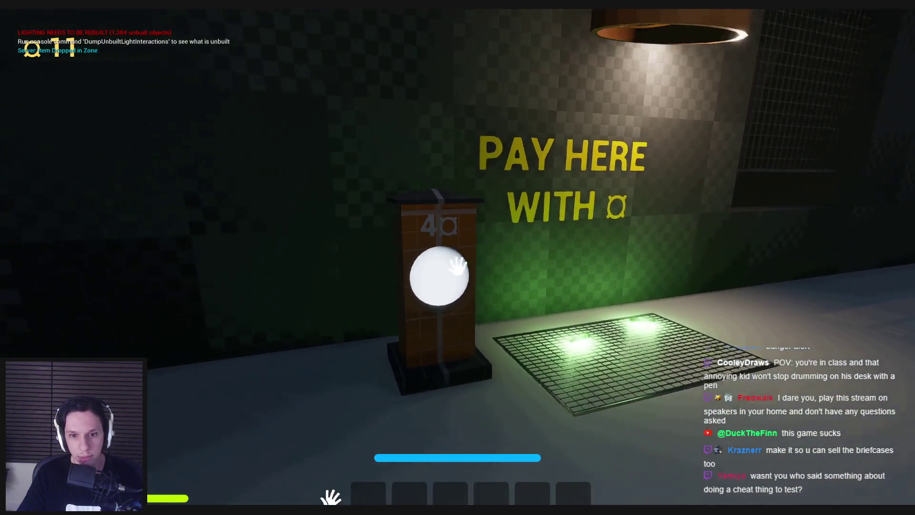